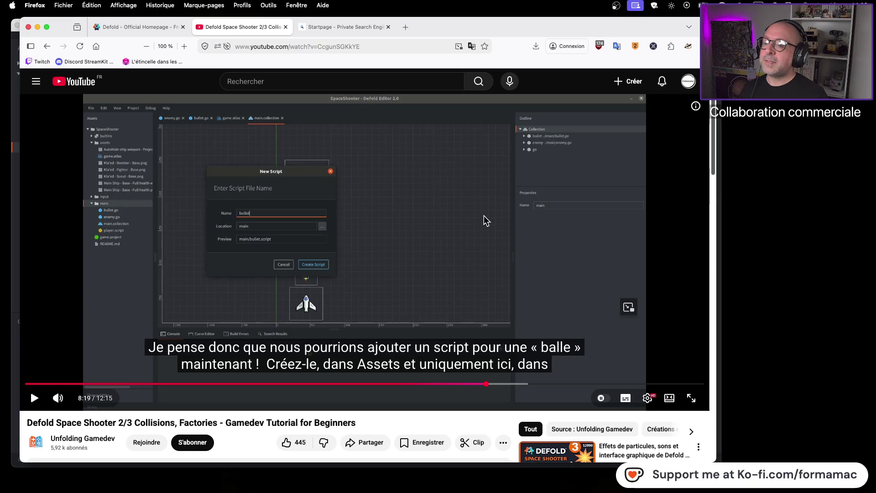
# Leave the tutorial at 8:19, return to the operationBaldEagle project and open the main folder's menu.
pyautogui.press('super+Tab')
pyautogui.press('super+Tab')
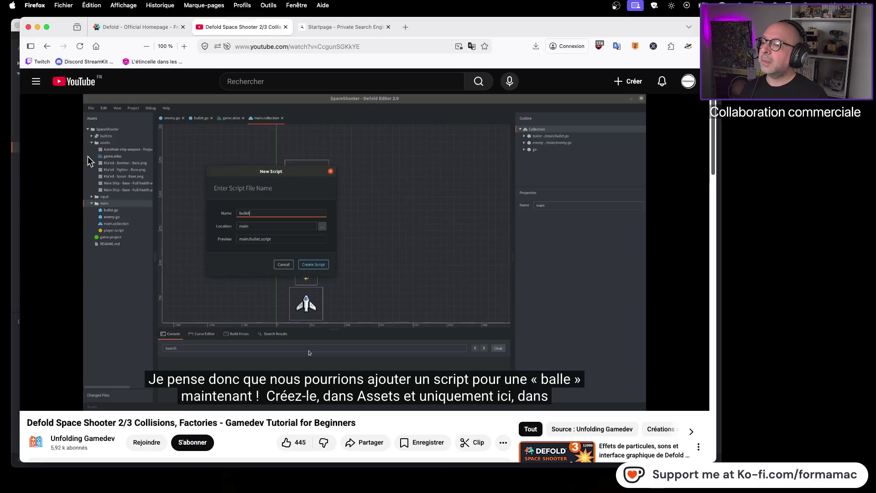
pyautogui.press('super+Tab')
pyautogui.rightClick(75, 148)
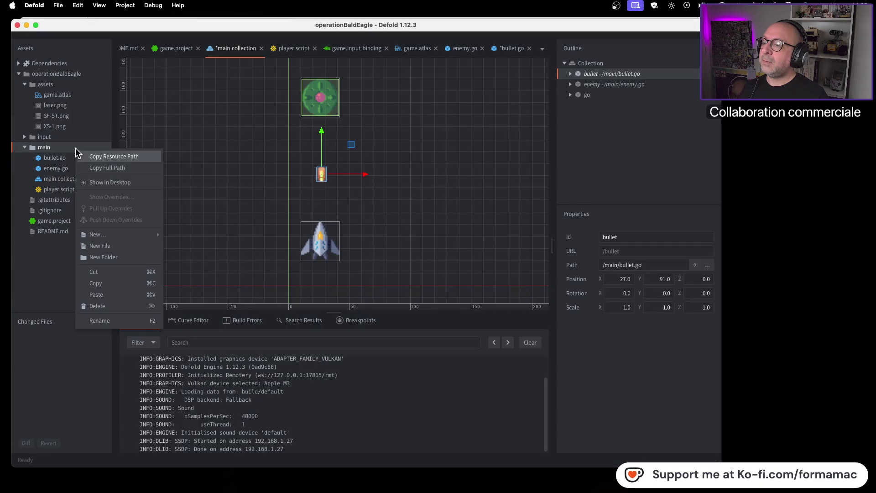
# Dismiss the folder menu and rewatch the tutorial from 8:14, pausing around 8:17.
pyautogui.moveTo(122, 237)
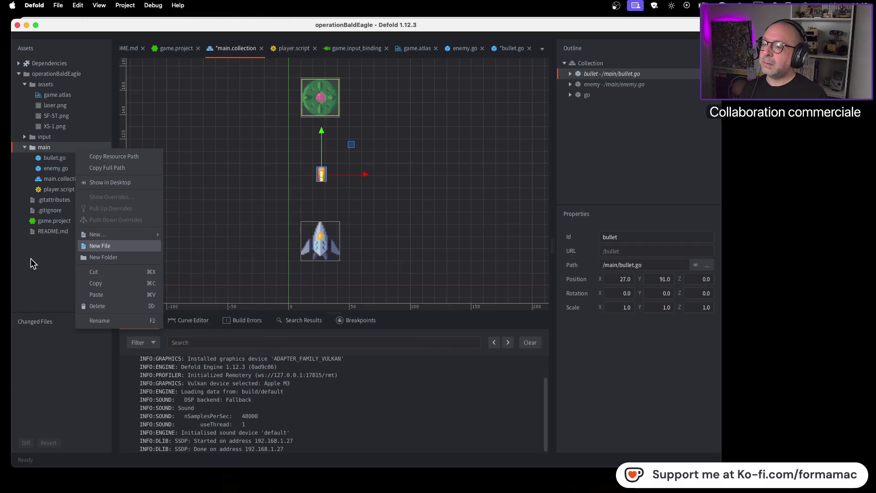
pyautogui.click(36, 261)
pyautogui.press('super+Tab')
pyautogui.moveTo(486, 384); pyautogui.dragTo(482, 383)
pyautogui.click(34, 397)
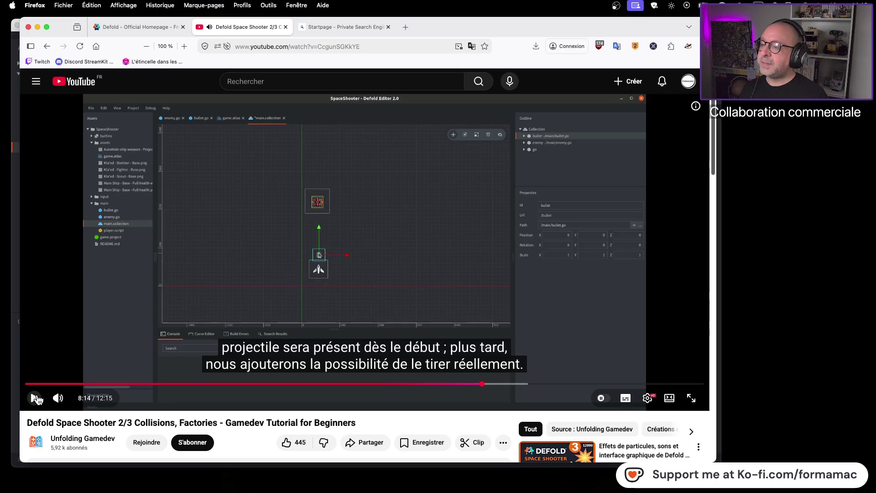
pyautogui.click(73, 329)
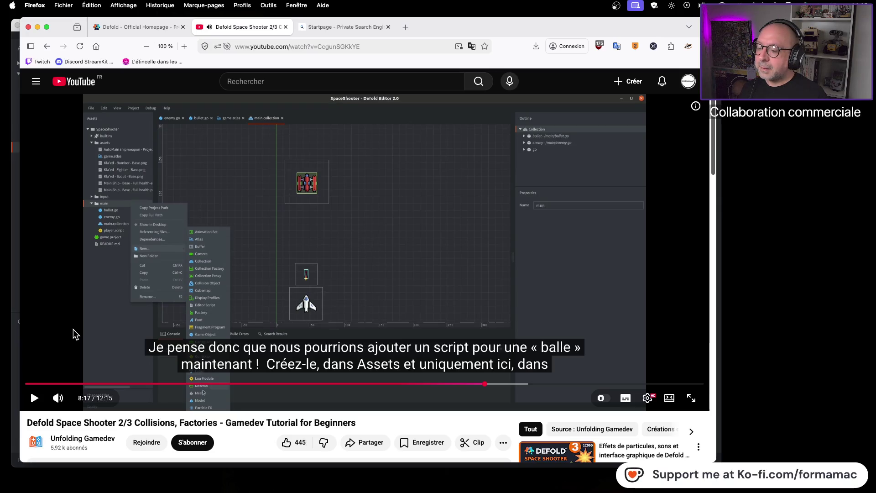
pyautogui.click(73, 329)
pyautogui.click(73, 329)
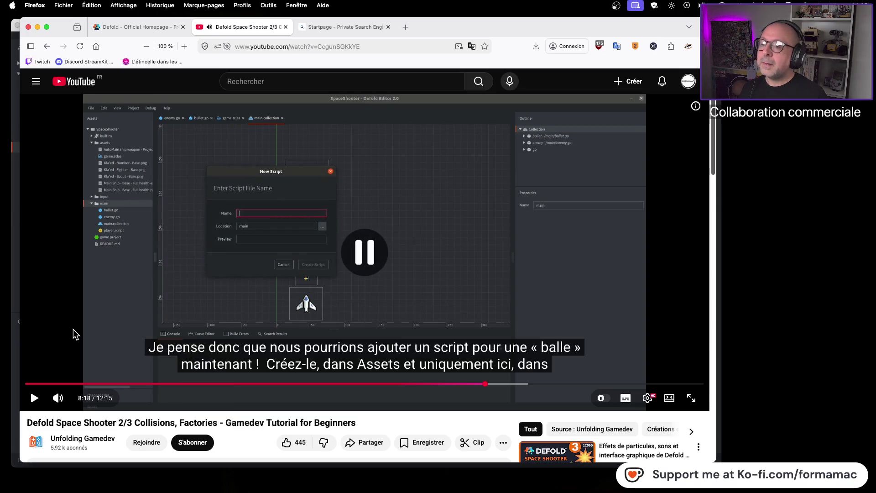
pyautogui.press('super+Tab')
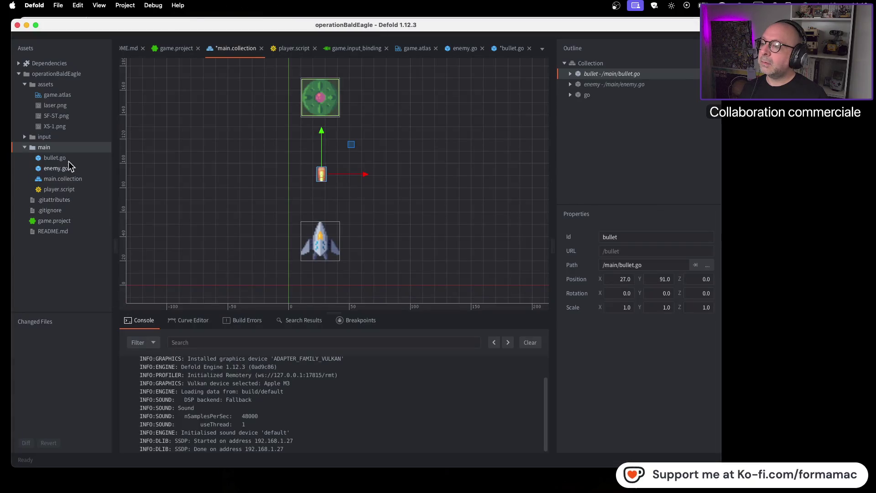
# Choose New Script for the main folder and play the tutorial to its naming step.
pyautogui.rightClick(70, 146)
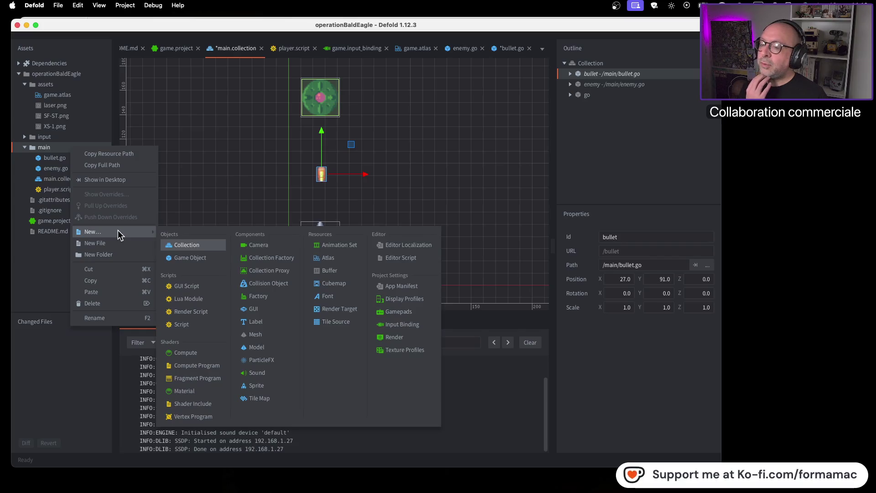
pyautogui.click(206, 324)
pyautogui.press('super+Tab')
pyautogui.click(385, 267)
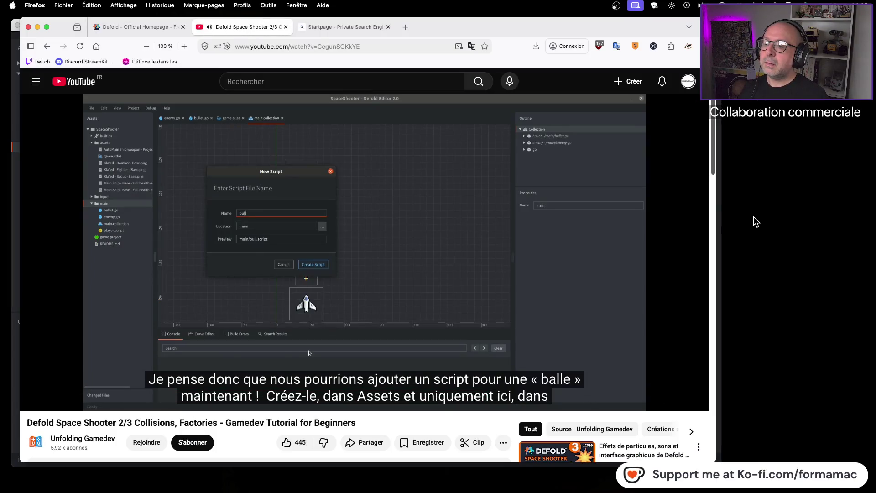
pyautogui.click(458, 256)
pyautogui.press('super+Tab')
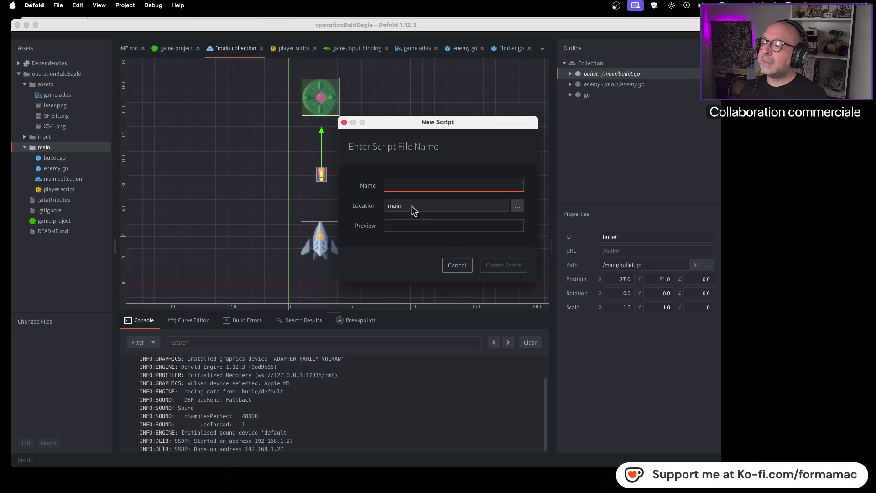
# Create the script as bullet.script and watch the tutorial's next step.
pyautogui.write('bullet')
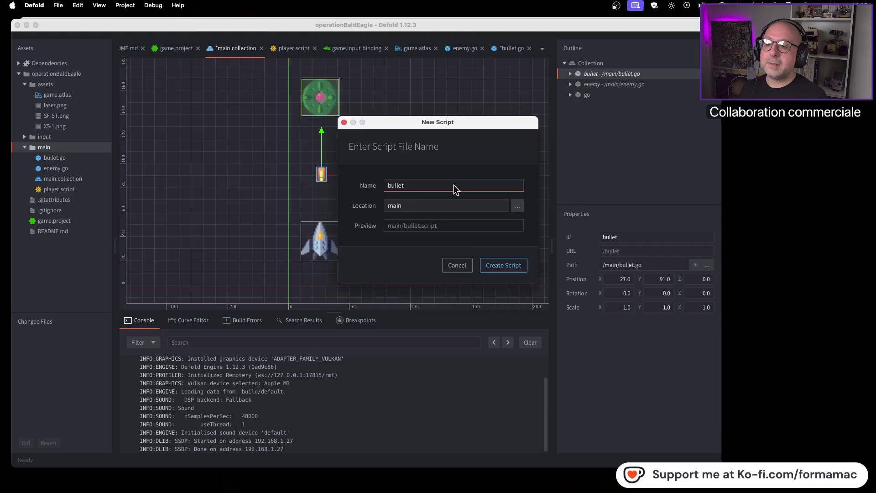
pyautogui.press('Return')
pyautogui.press('super+Tab')
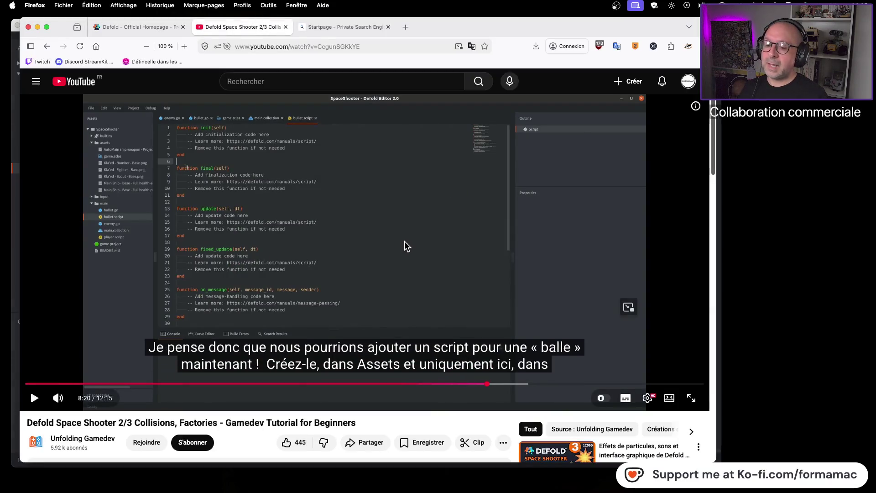
pyautogui.click(405, 245)
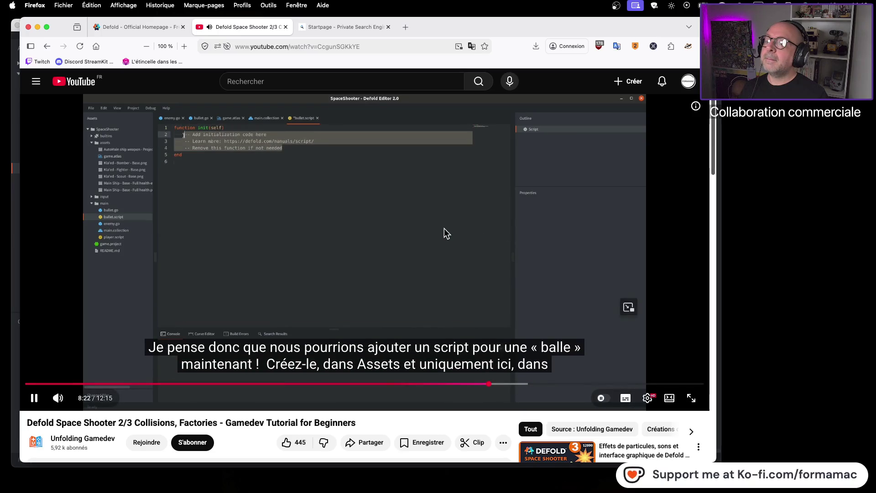
pyautogui.click(444, 228)
pyautogui.press('super+Tab')
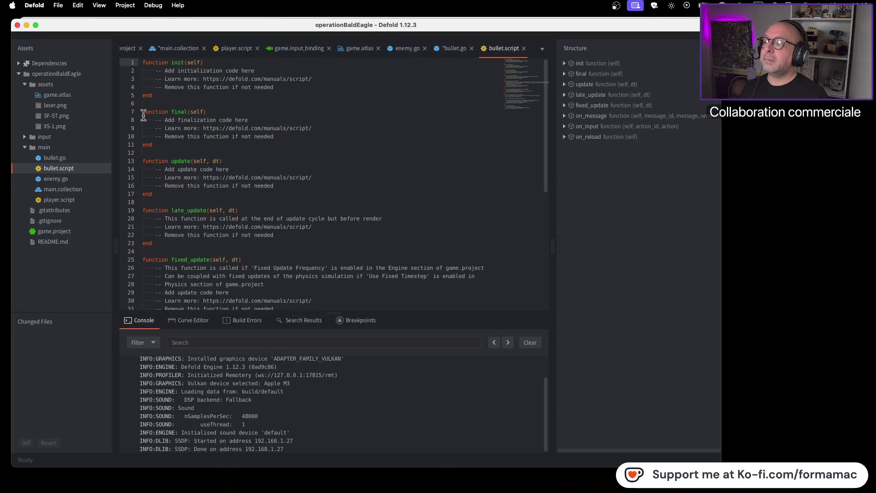
# Delete the template functions and comments, leaving only an empty init function.
pyautogui.moveTo(145, 113)
pyautogui.mouseDown()
pyautogui.moveTo(246, 301)
pyautogui.moveTo(315, 391)
pyautogui.mouseUp()
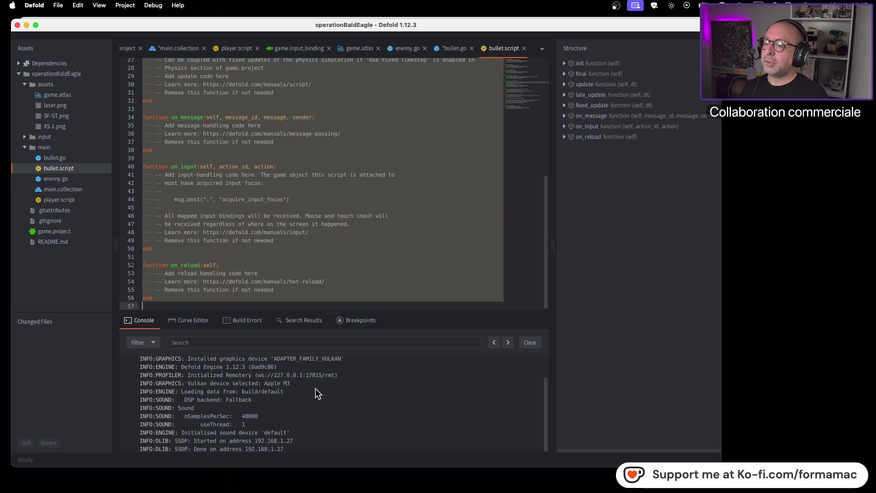
pyautogui.write('f')
pyautogui.press('BackSpace')
pyautogui.press('BackSpace')
pyautogui.press('BackSpace')
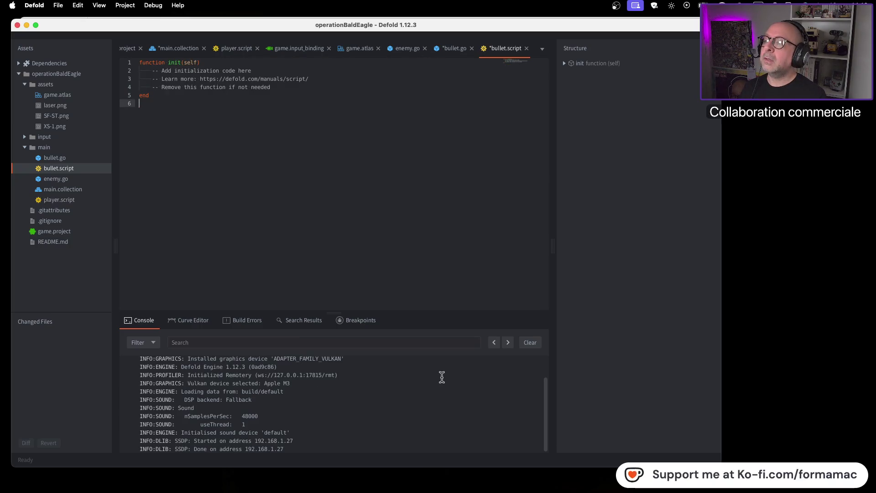
pyautogui.press('super+Tab')
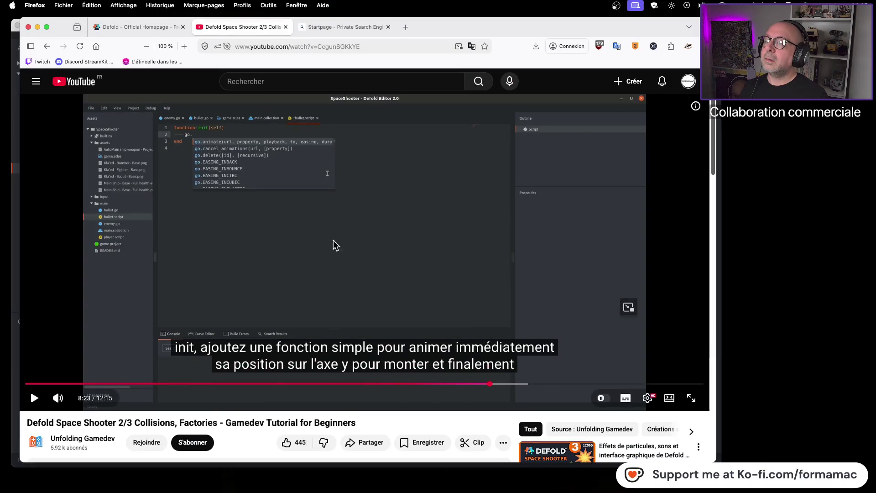
pyautogui.press('super+Tab')
pyautogui.moveTo(278, 87); pyautogui.dragTo(155, 71)
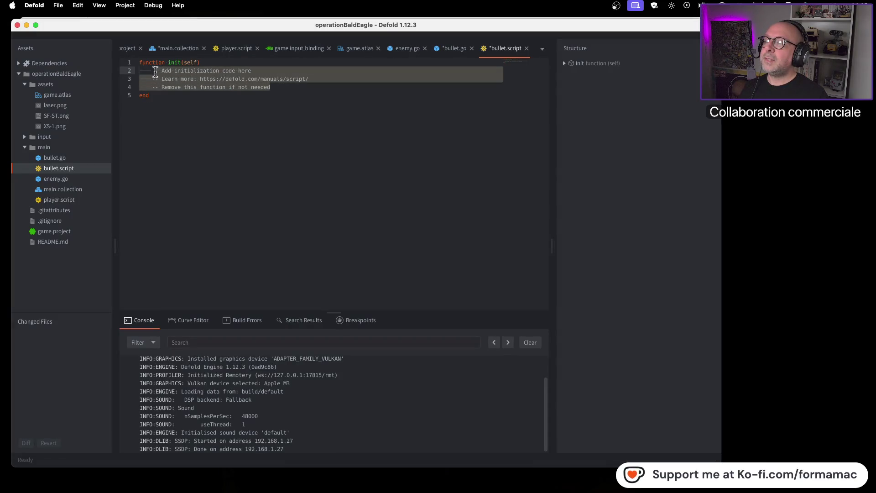
pyautogui.press('BackSpace')
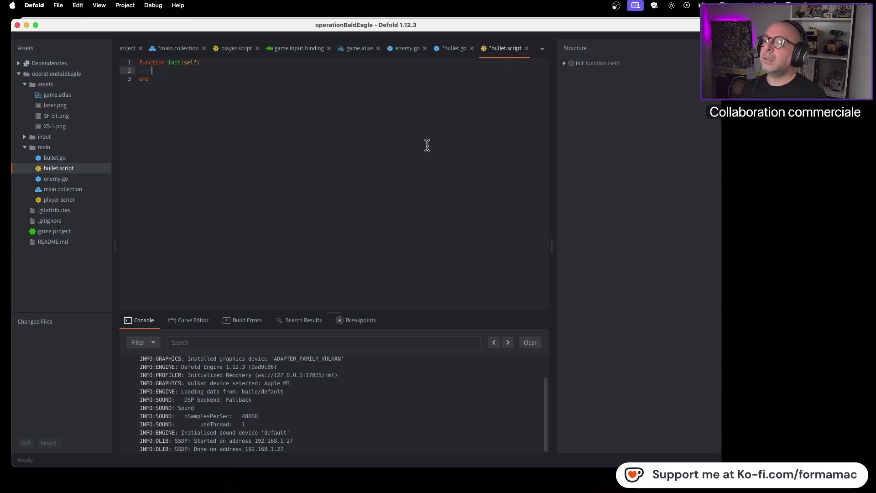
pyautogui.press('super+Tab')
pyautogui.click(434, 234)
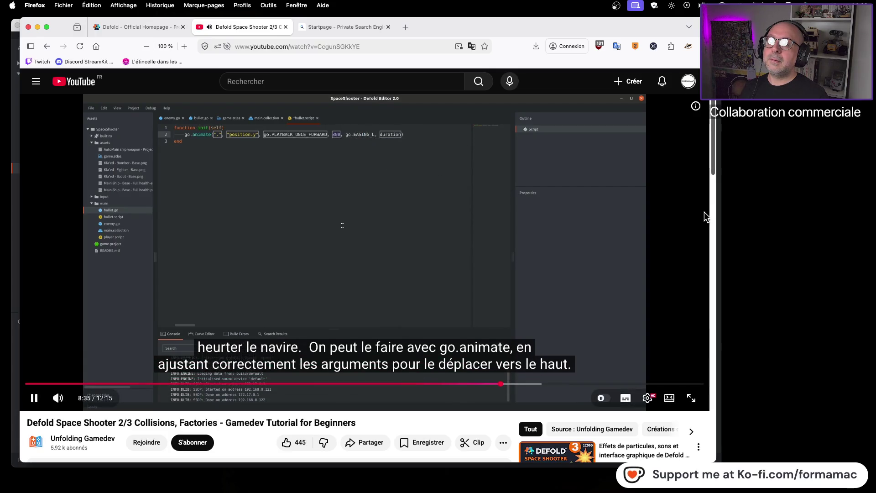
# Seek the tutorial back to 8:35, pause on the full go.animate line, then type go.an.
pyautogui.click(620, 215)
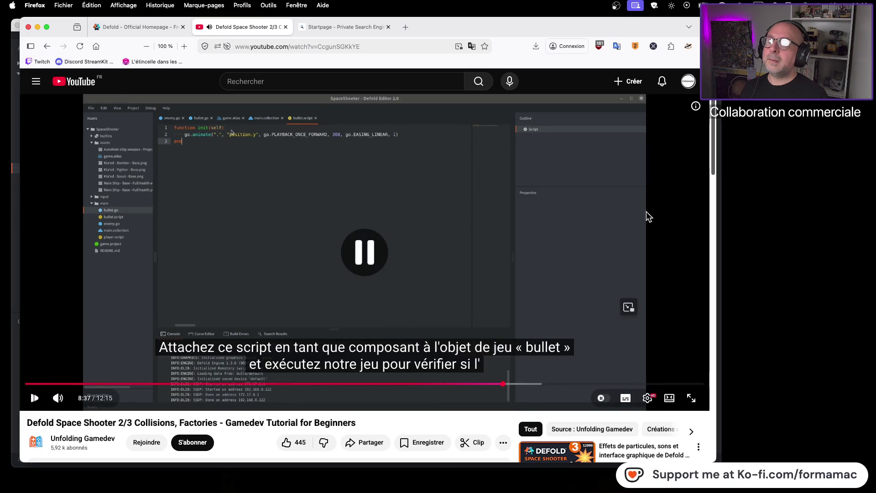
pyautogui.click(584, 223)
pyautogui.click(400, 207)
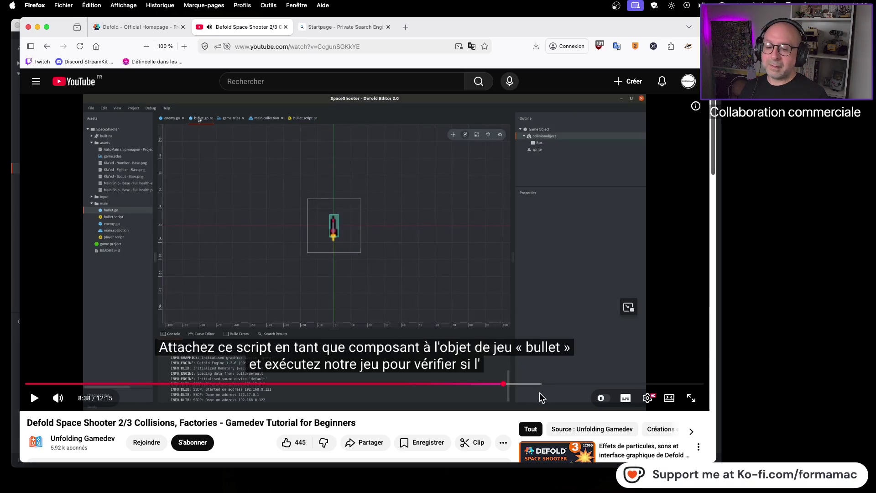
pyautogui.click(500, 384)
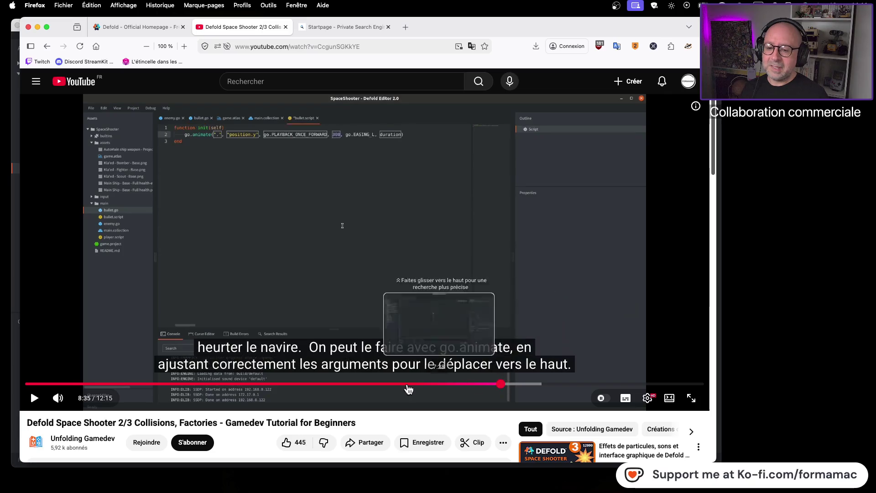
pyautogui.click(420, 264)
pyautogui.click(420, 264)
pyautogui.click(418, 261)
pyautogui.click(419, 255)
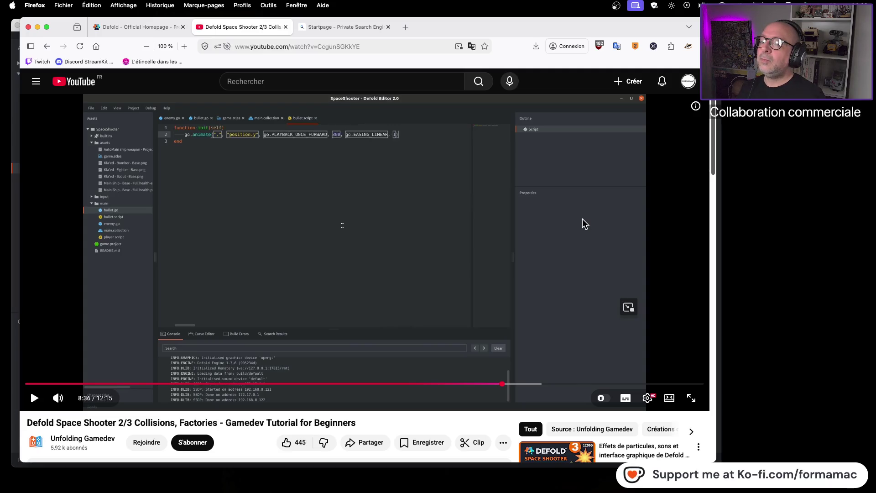
pyautogui.press('super+Tab')
pyautogui.write('go.an')
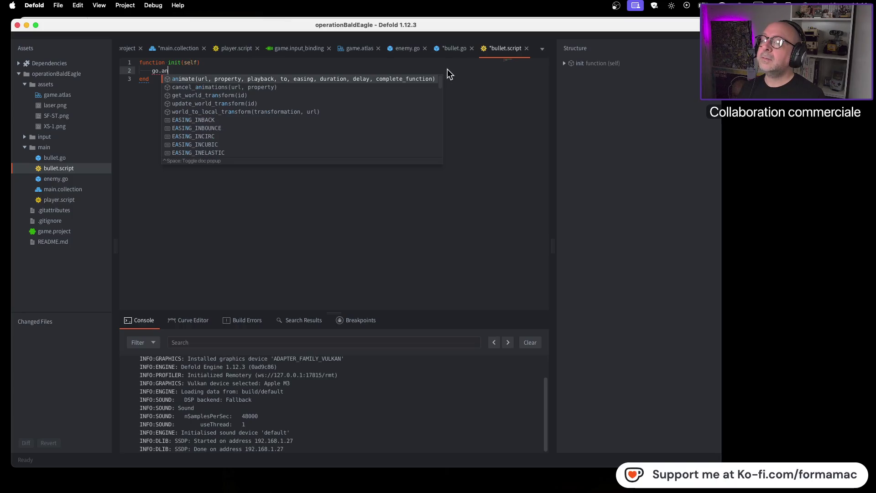
# Insert the go.animate template with "." as the url and "position.y" as the property.
pyautogui.press('Return')
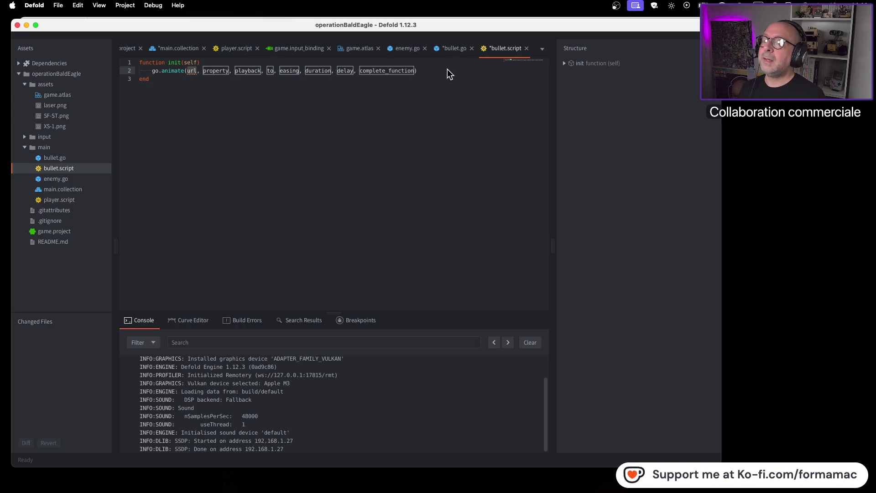
pyautogui.press('super+Tab')
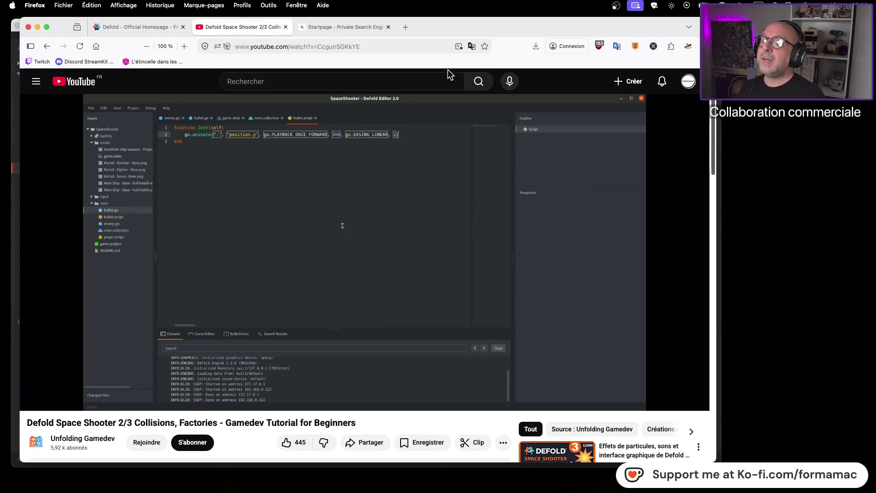
pyautogui.press('super+Tab')
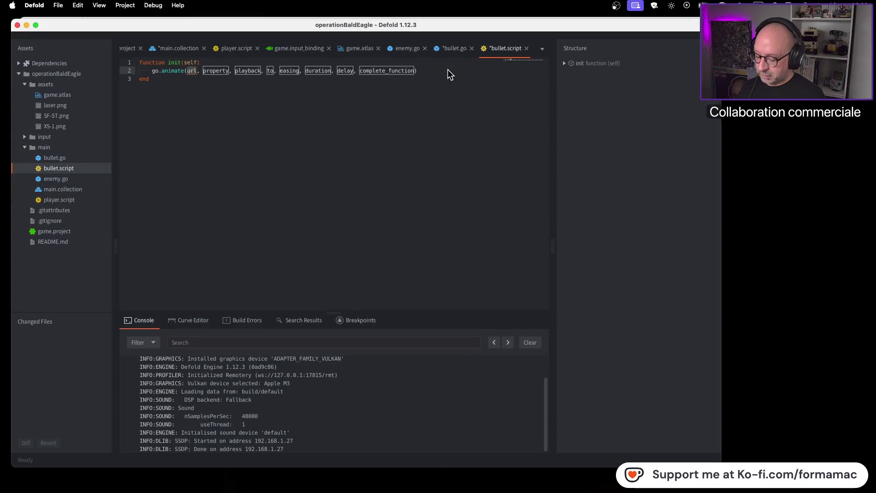
pyautogui.write('"."')
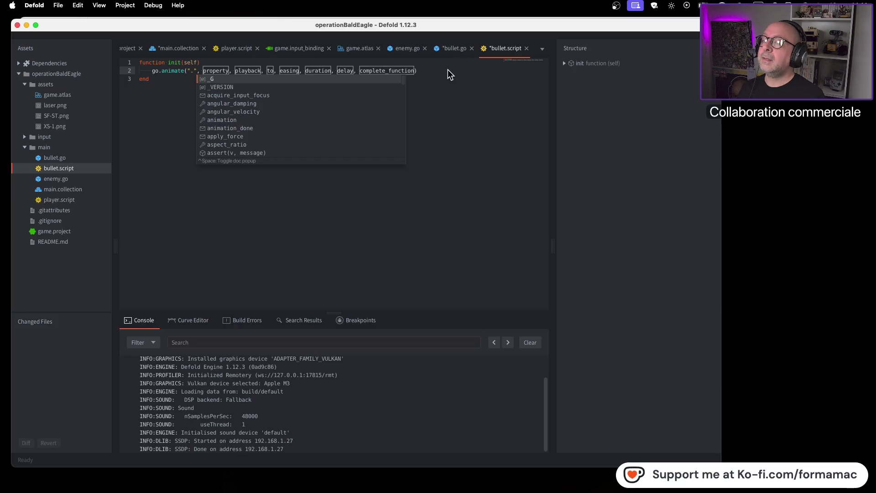
pyautogui.press('Tab')
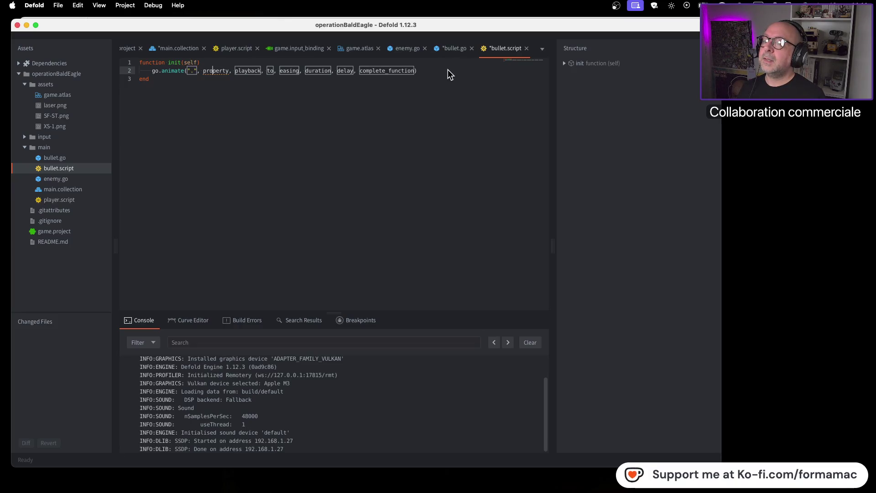
pyautogui.press('BackSpace')
pyautogui.press('BackSpace')
pyautogui.press('BackSpace')
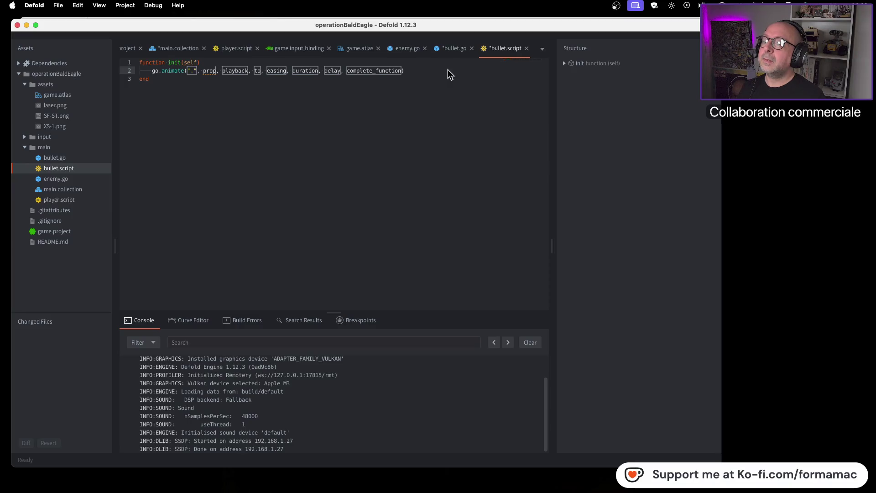
pyautogui.press('super+Tab')
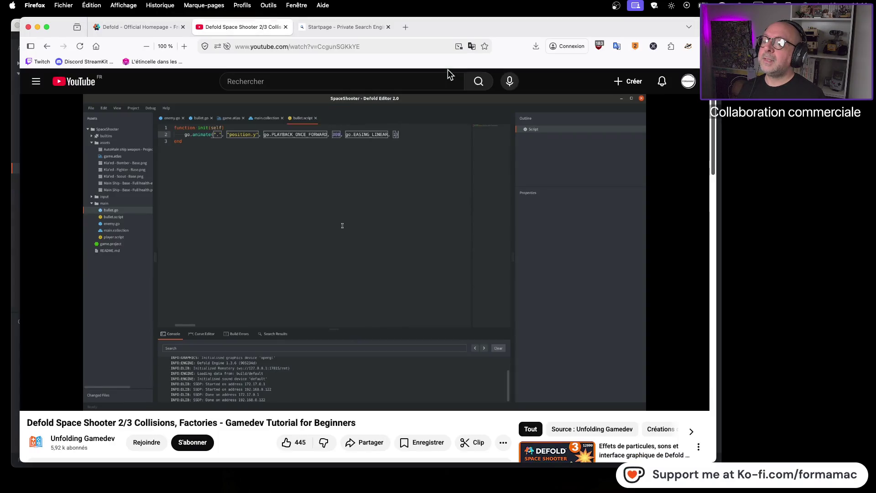
pyautogui.press('super+Tab')
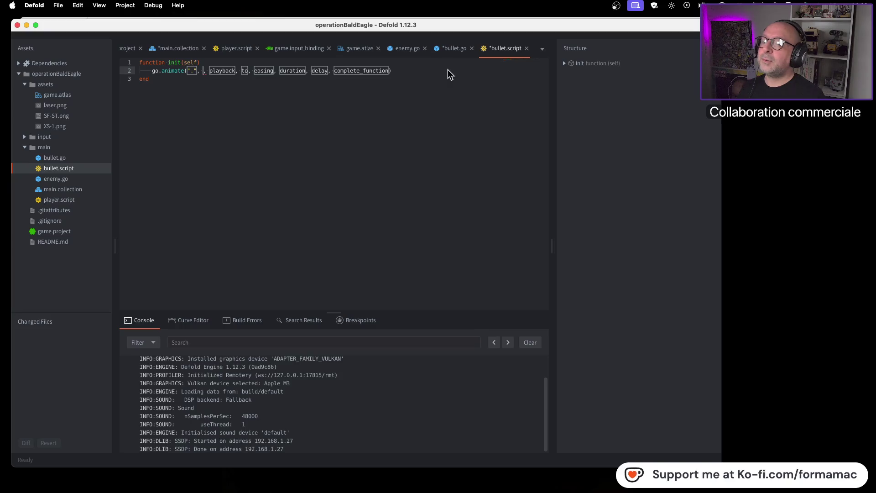
pyautogui.write('"position"')
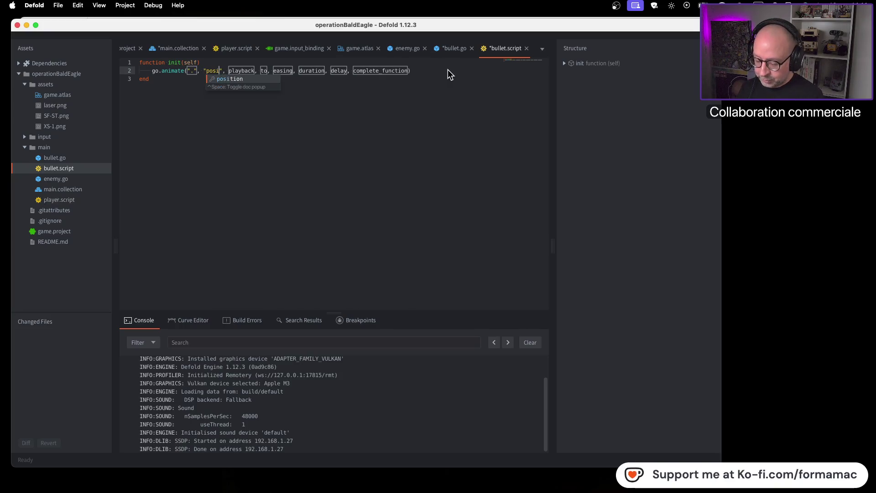
pyautogui.press('super+Tab')
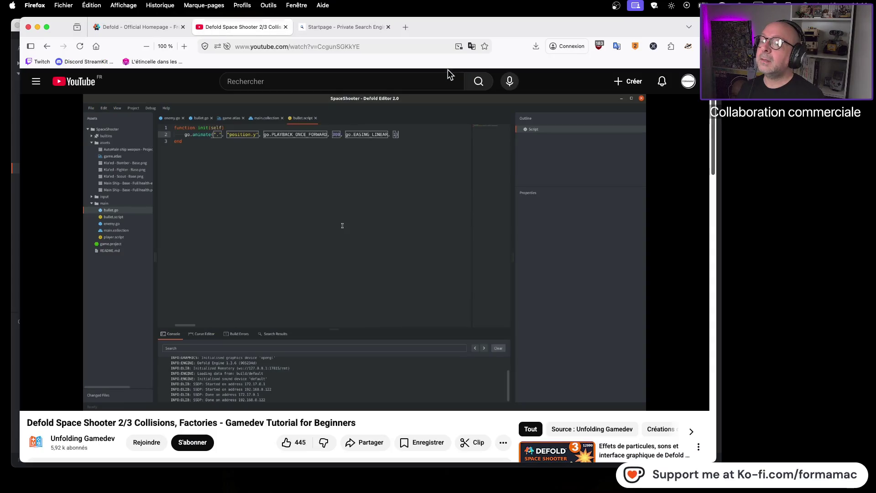
pyautogui.press('super+Tab')
pyautogui.write('.')
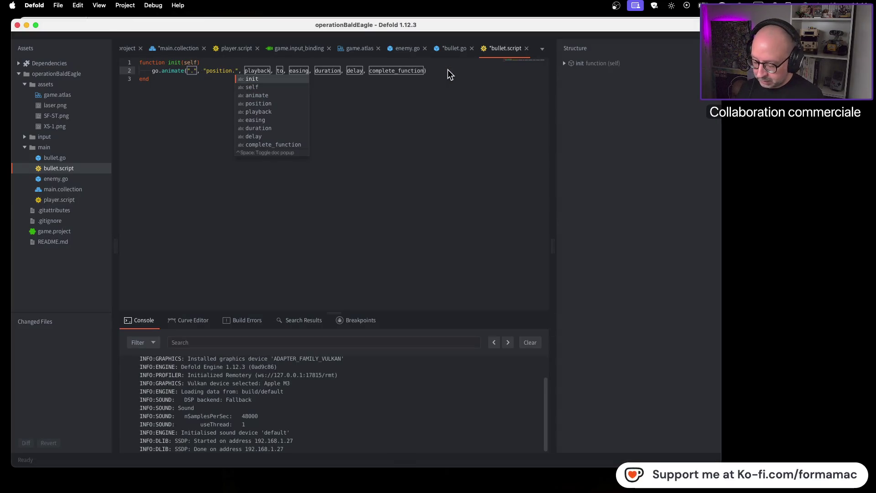
pyautogui.write('y')
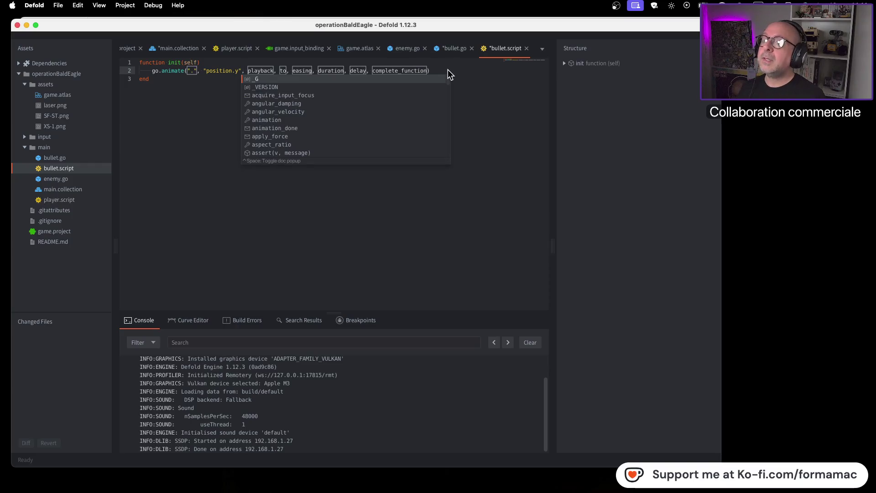
pyautogui.press('Escape')
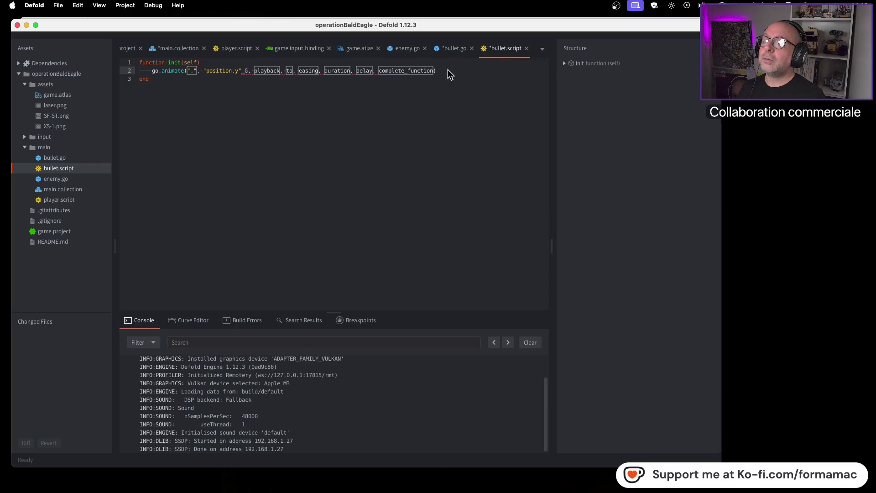
pyautogui.press('Tab')
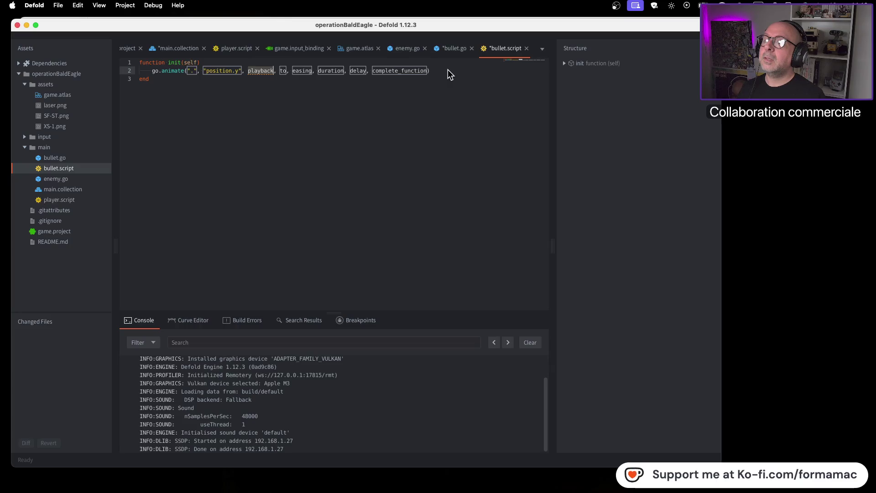
# Set the playback argument to go.PLAYBACK_ONCE_FORWARD.
pyautogui.press('super+Tab')
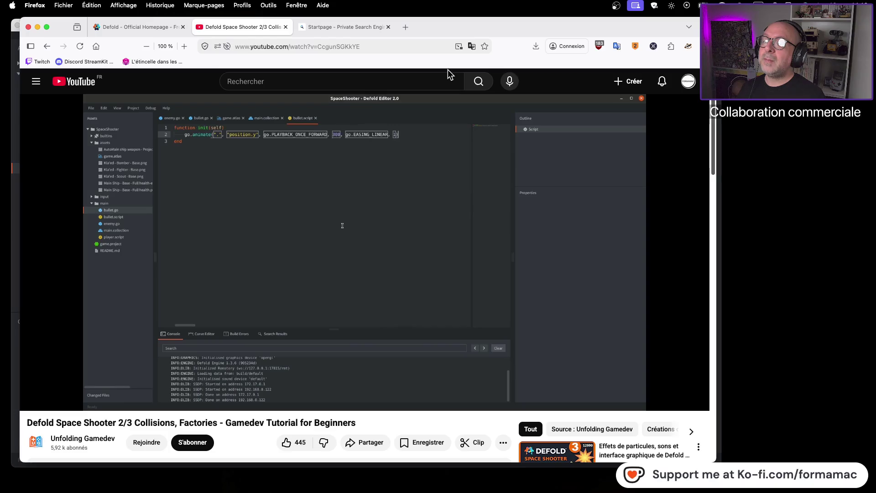
pyautogui.press('super+Tab')
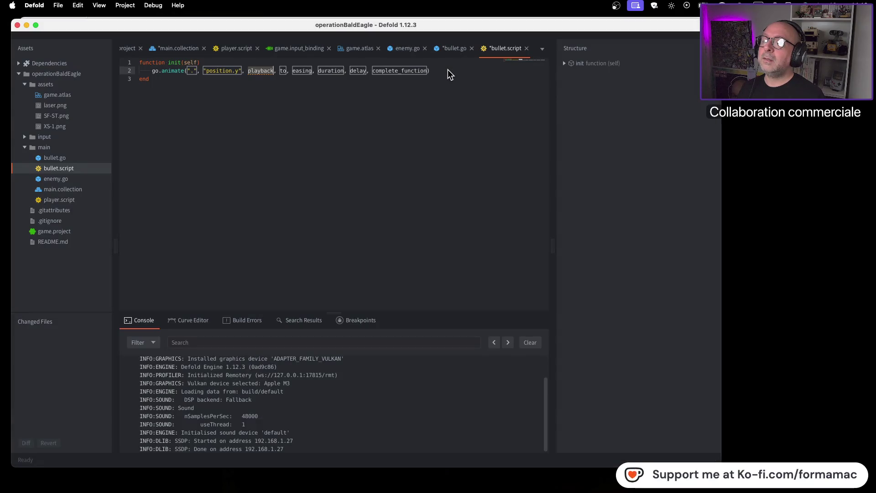
pyautogui.press('super+Tab')
pyautogui.press('super+Tab')
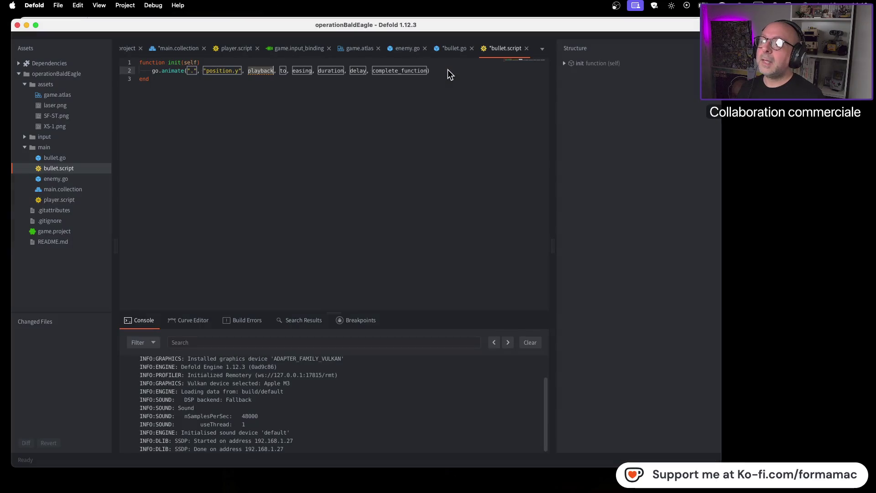
pyautogui.write('go.p')
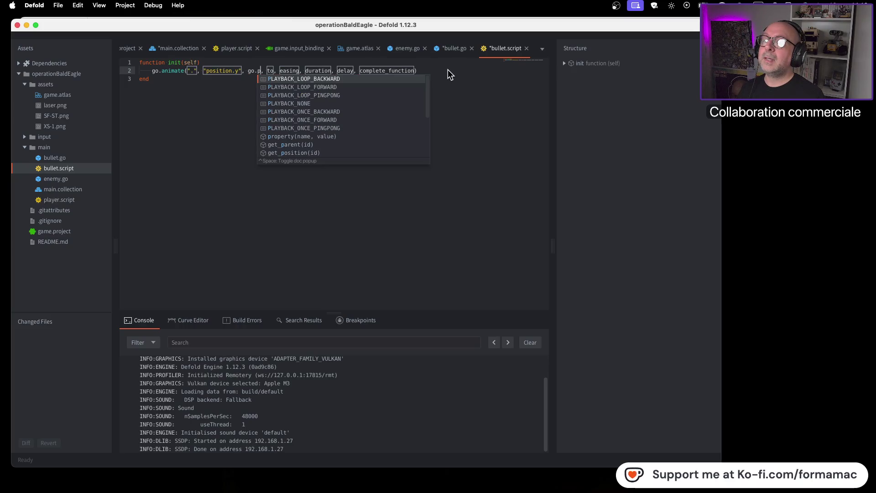
pyautogui.press('super+Tab')
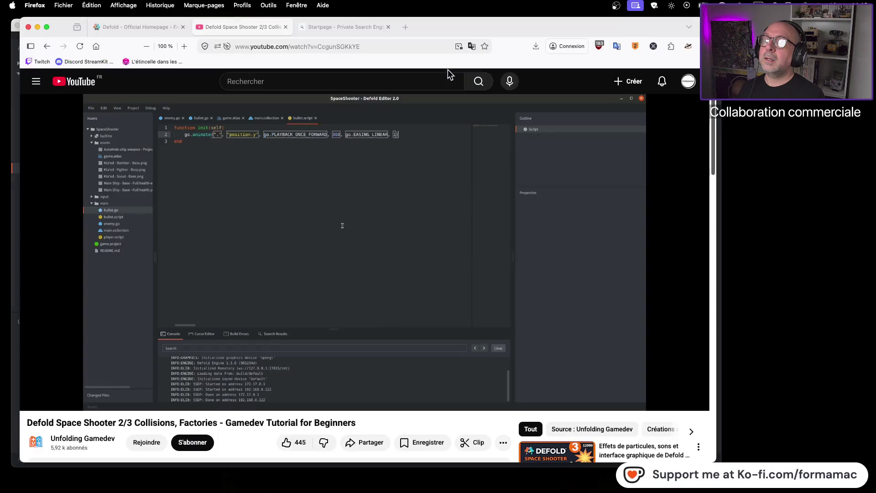
pyautogui.press('super+Tab')
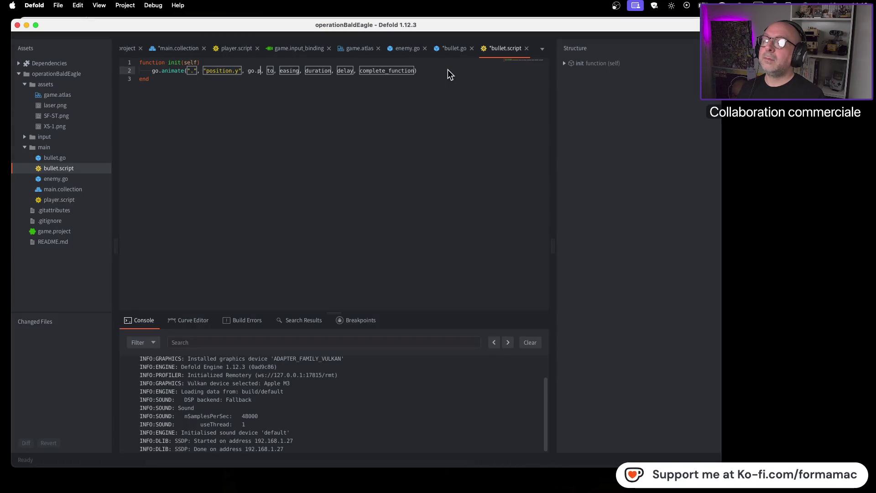
pyautogui.write('l')
pyautogui.press('Down')
pyautogui.press('Down')
pyautogui.press('Down')
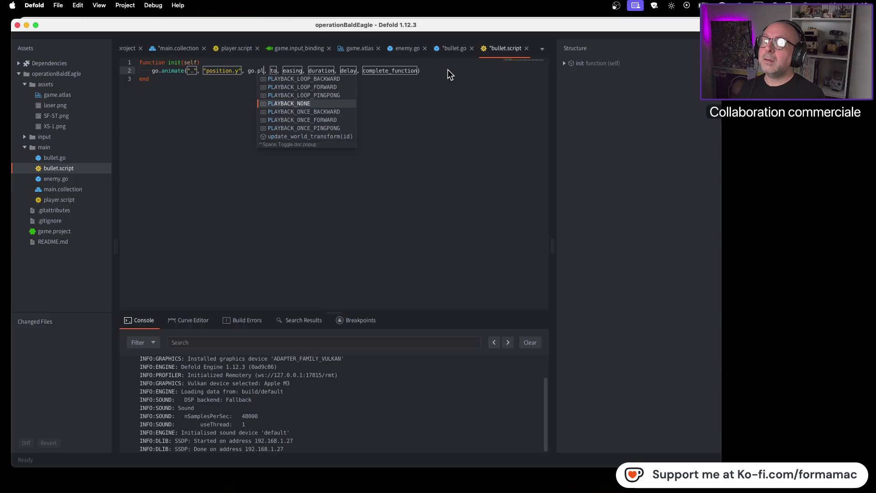
pyautogui.press('Return')
pyautogui.press('Tab')
# Set the target value to 300 and remove the delay and complete_function placeholders.
pyautogui.press('super+Tab')
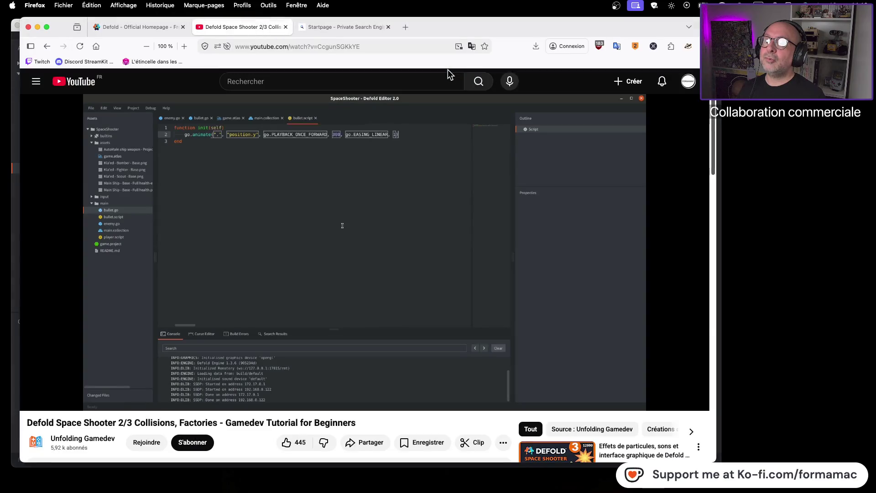
pyautogui.press('super+Tab')
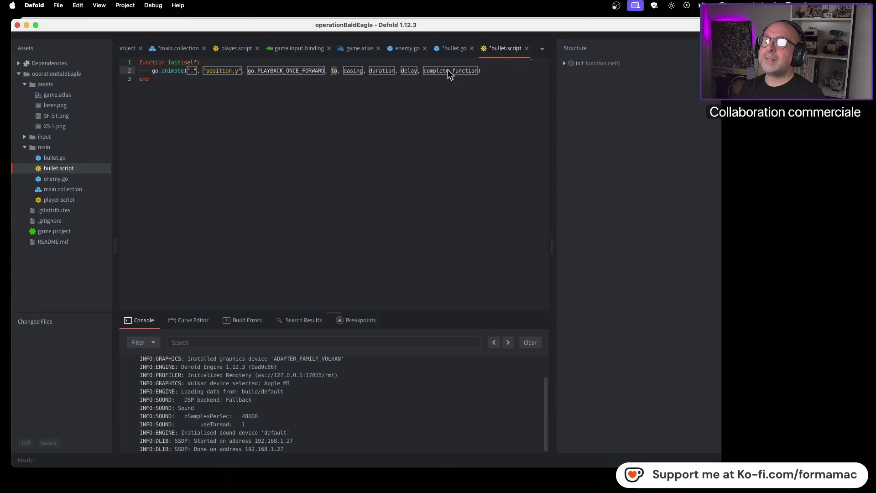
pyautogui.write('200')
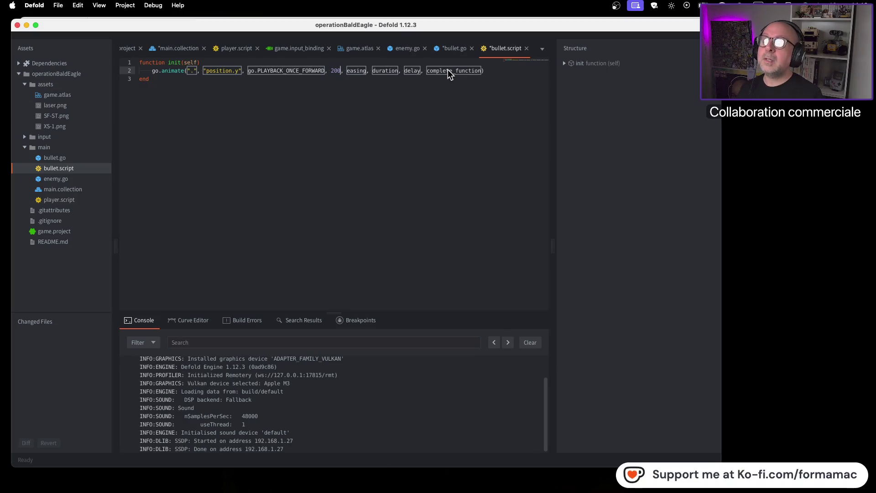
pyautogui.press('BackSpace')
pyautogui.press('BackSpace')
pyautogui.press('BackSpace')
pyautogui.write('300')
pyautogui.press('Tab')
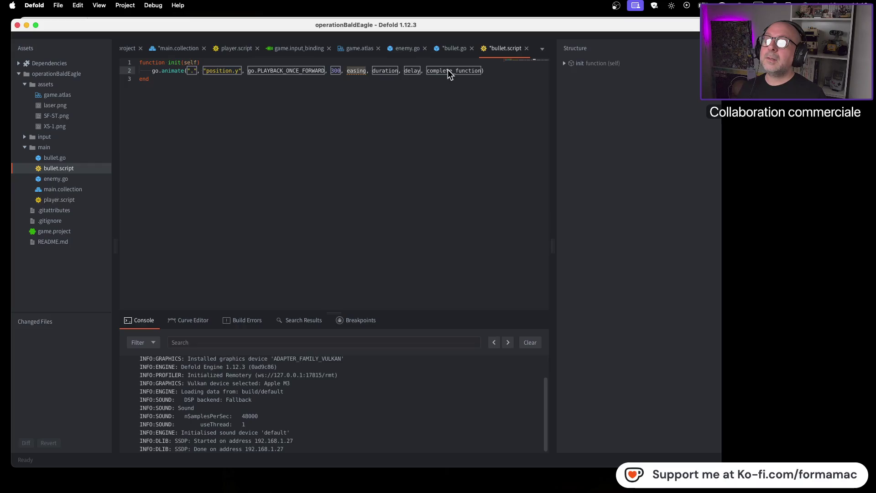
pyautogui.press('super+Tab')
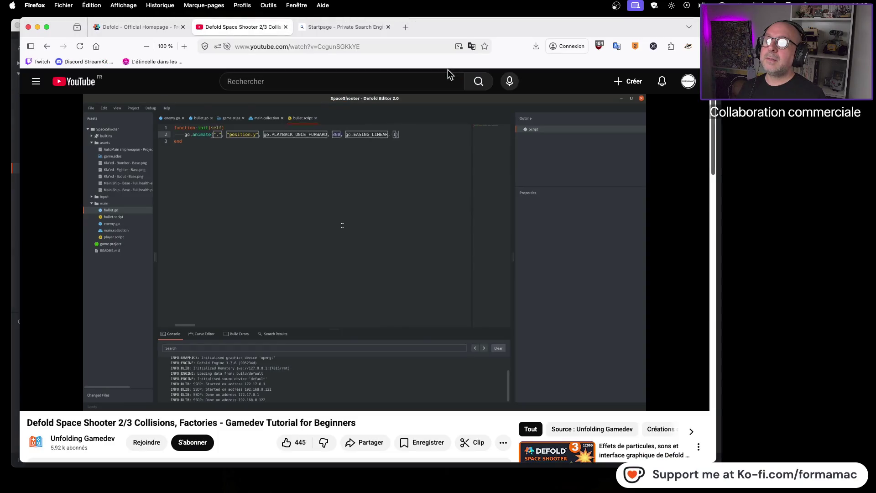
pyautogui.press('super+Tab')
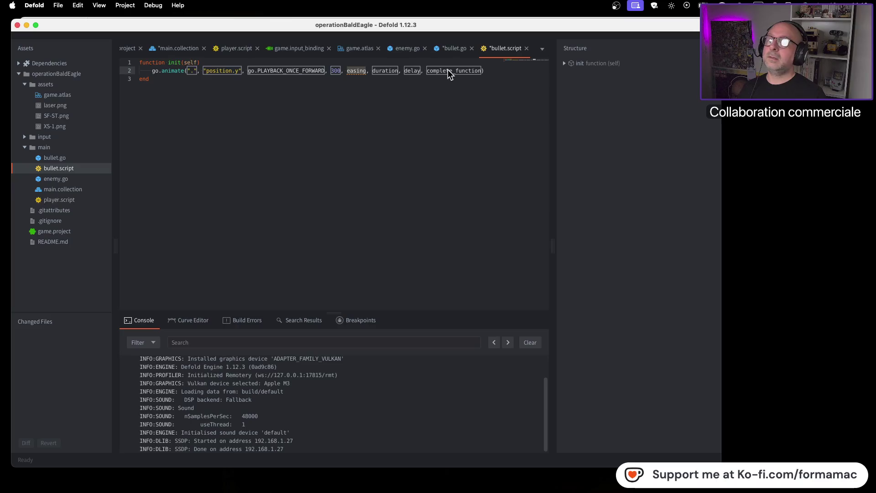
pyautogui.press('super+Tab')
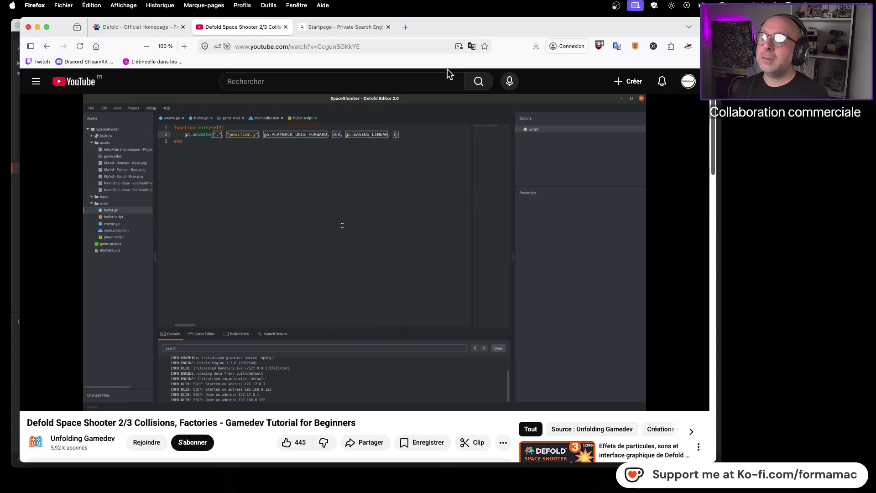
pyautogui.press('super+Tab')
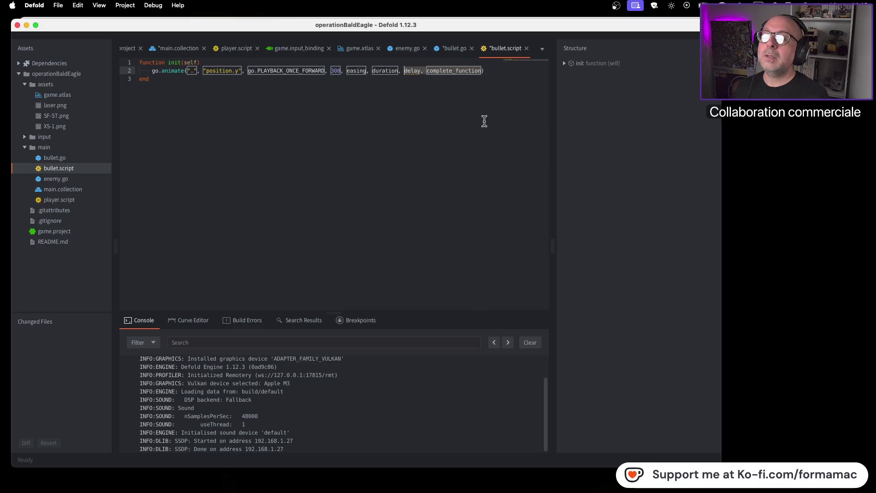
pyautogui.press('BackSpace')
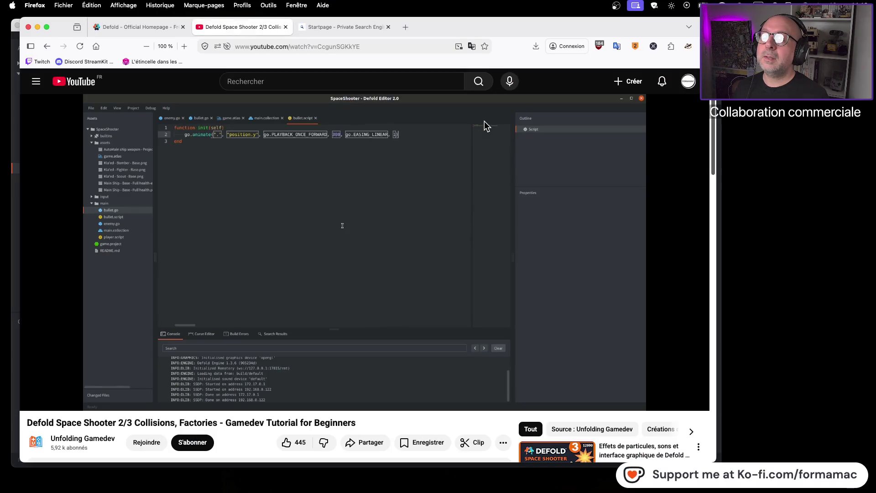
# Set the animation duration to 1.
pyautogui.press('BackSpace')
pyautogui.press('BackSpace')
pyautogui.press('BackSpace')
pyautogui.press('BackSpace')
pyautogui.press('BackSpace')
pyautogui.press('BackSpace')
pyautogui.write('1')
pyautogui.press('Left')
pyautogui.press('Left')
pyautogui.press('Left')
pyautogui.press('BackSpace')
pyautogui.press('BackSpace')
pyautogui.press('BackSpace')
pyautogui.press('super+Tab')
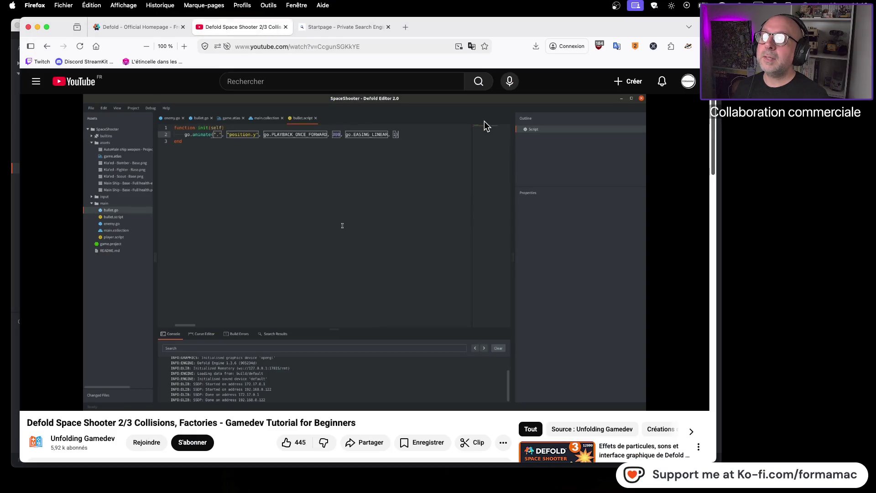
pyautogui.press('super+Tab')
# Change the easing to go.EASING_LINEAR and save all files.
pyautogui.write('go.e')
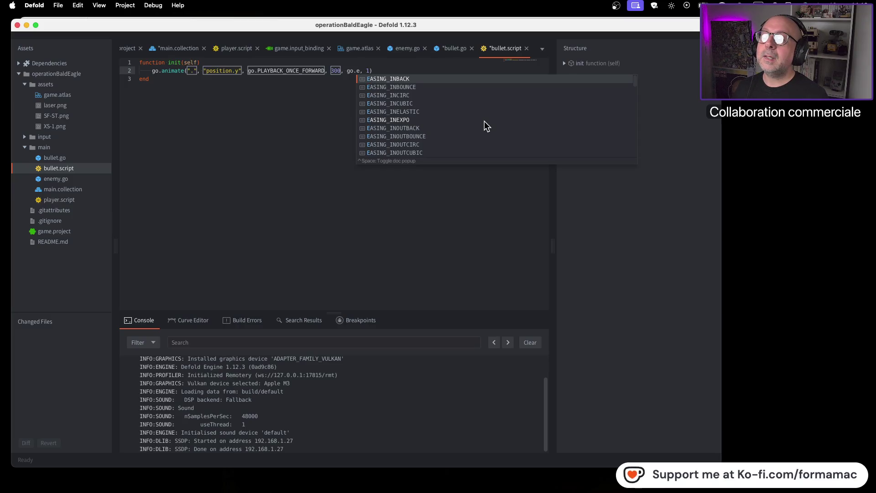
pyautogui.press('super+Tab')
pyautogui.press('super+Tab')
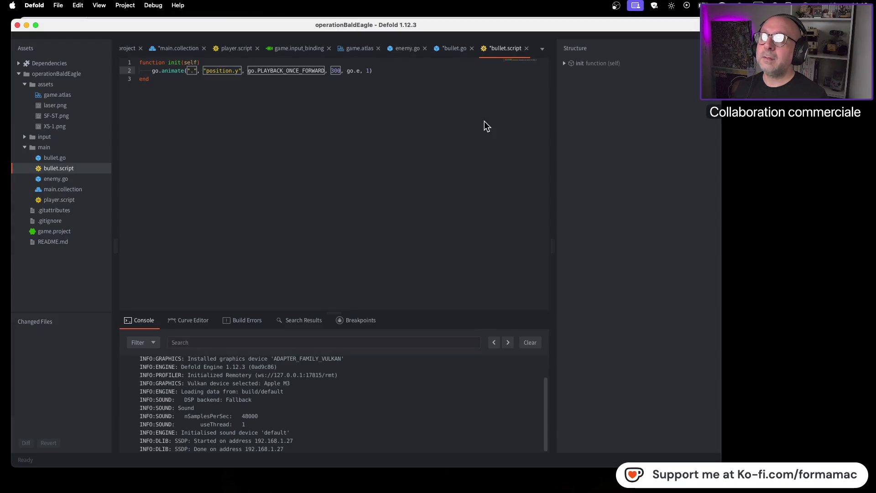
pyautogui.write('a')
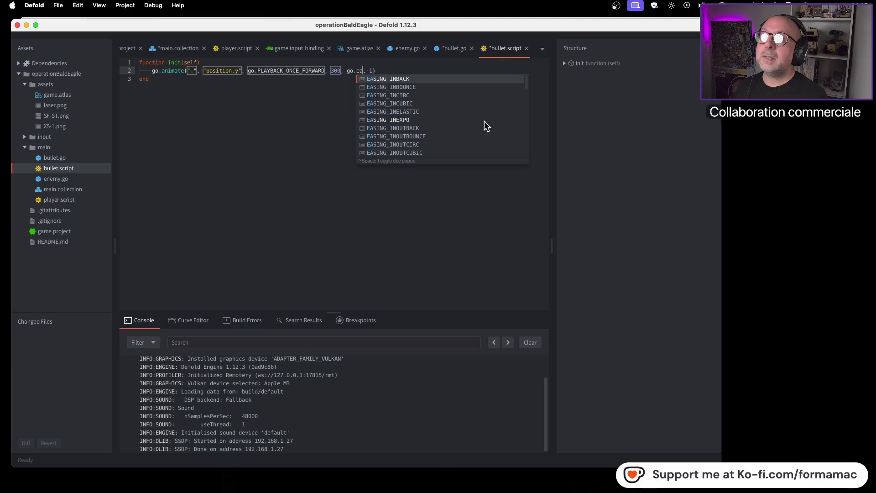
pyautogui.press('Down')
pyautogui.press('Down')
pyautogui.press('Down')
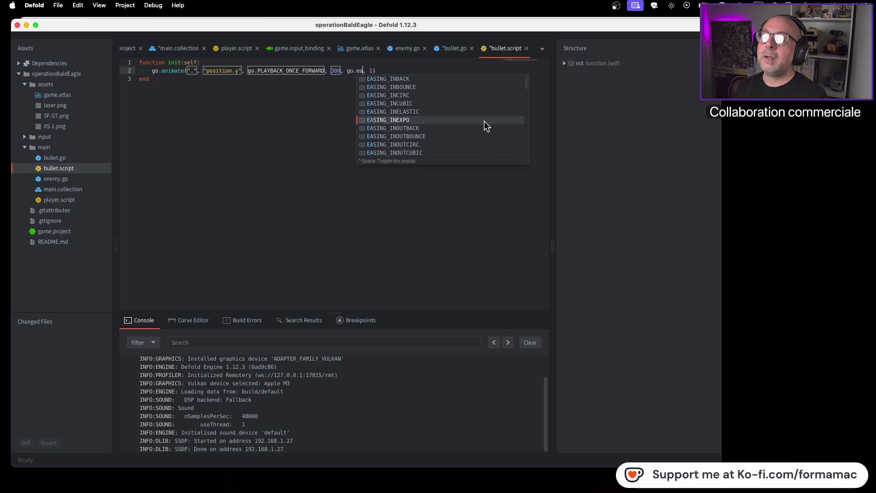
pyautogui.press('Up')
pyautogui.press('Up')
pyautogui.press('Up')
pyautogui.press('Return')
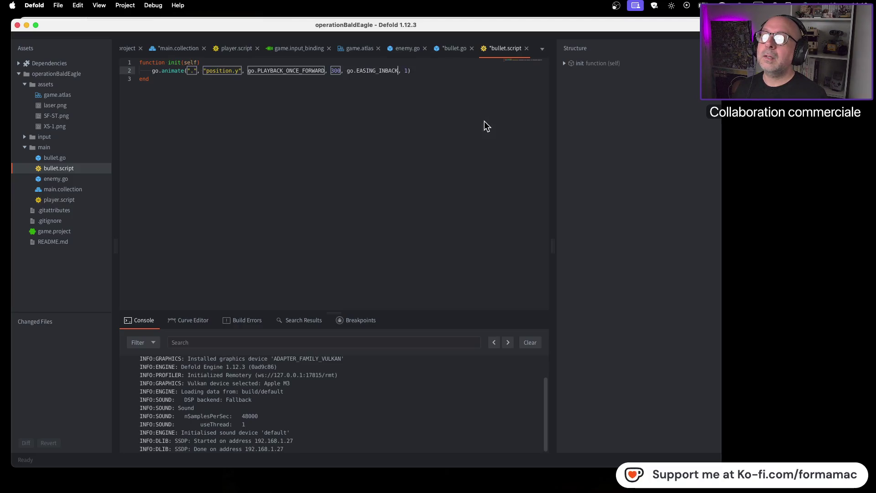
pyautogui.press('BackSpace')
pyautogui.press('BackSpace')
pyautogui.press('BackSpace')
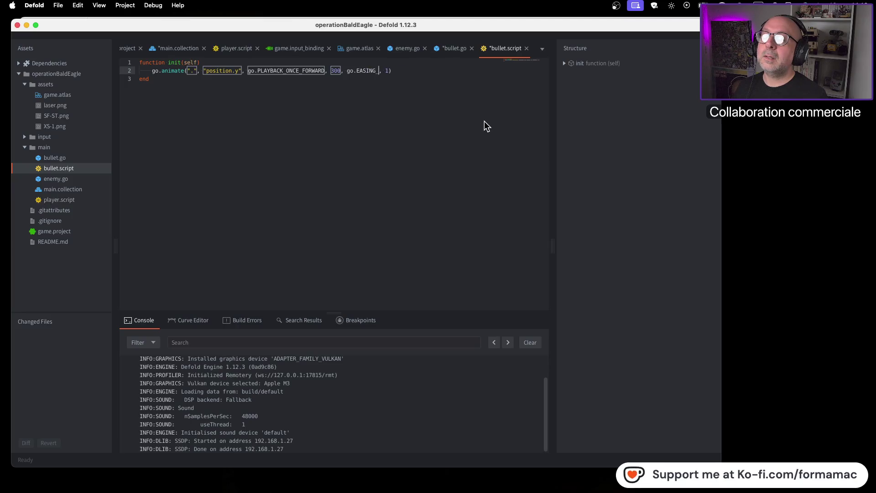
pyautogui.press('super+Tab')
pyautogui.press('super+Tab')
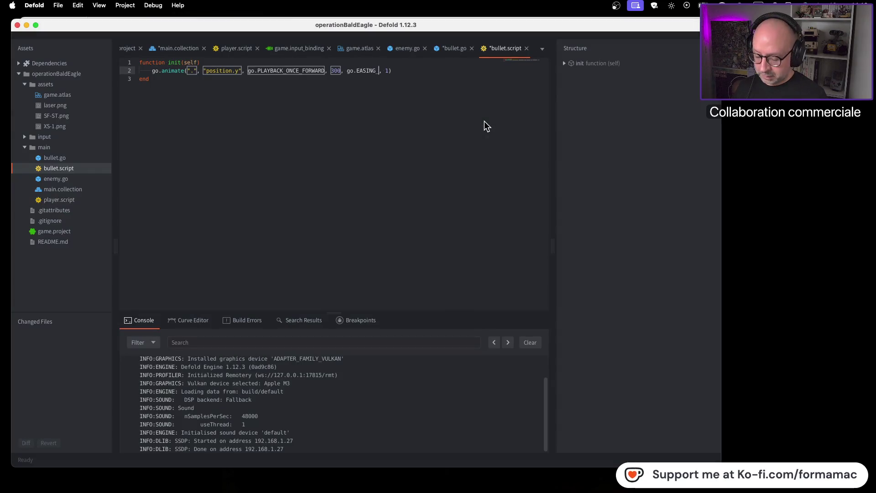
pyautogui.write('LI')
pyautogui.press('Return')
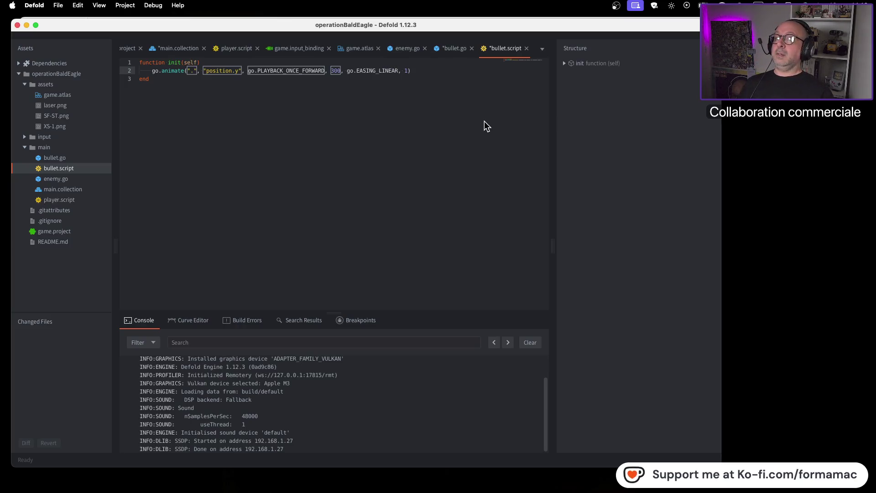
pyautogui.press('super+s')
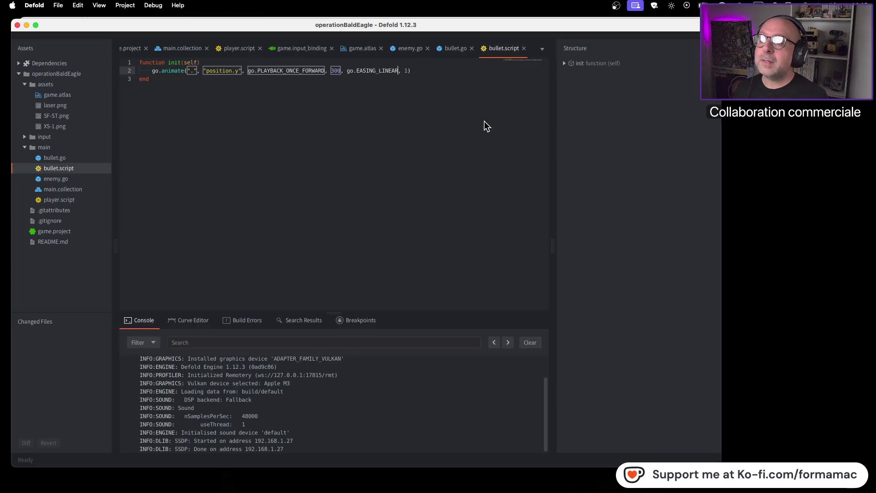
pyautogui.press('super+Tab')
# Open bullet.go, select its root game object, and rewatch the tutorial's add-component step.
pyautogui.click(458, 277)
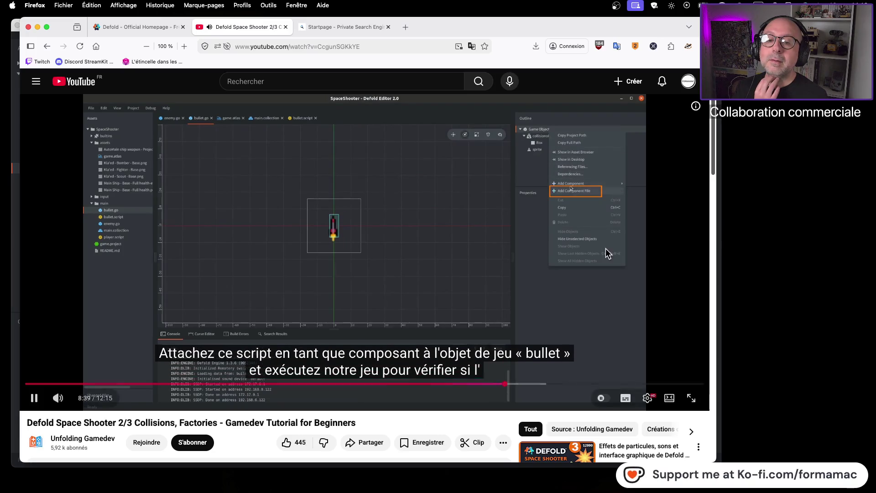
pyautogui.click(463, 262)
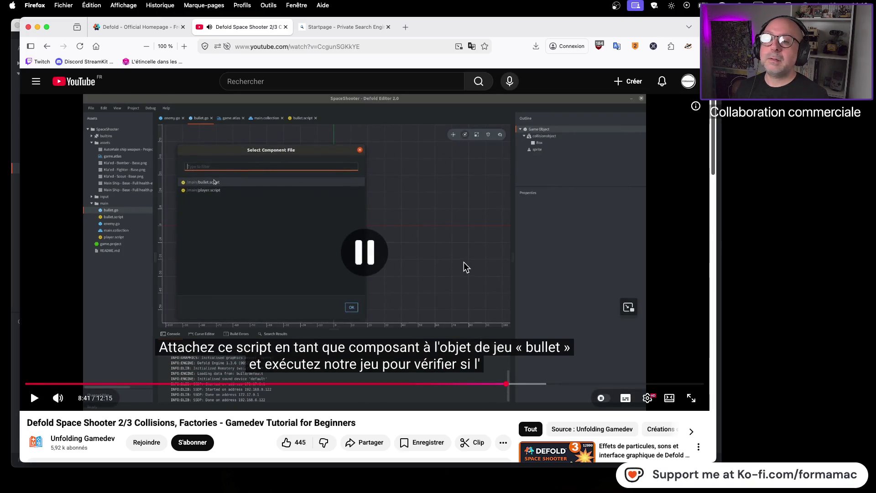
pyautogui.press('super+Tab')
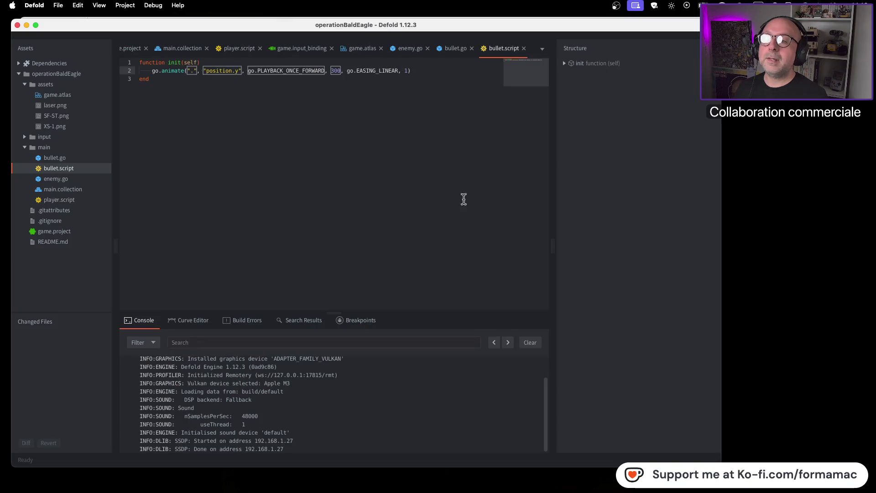
pyautogui.click(449, 48)
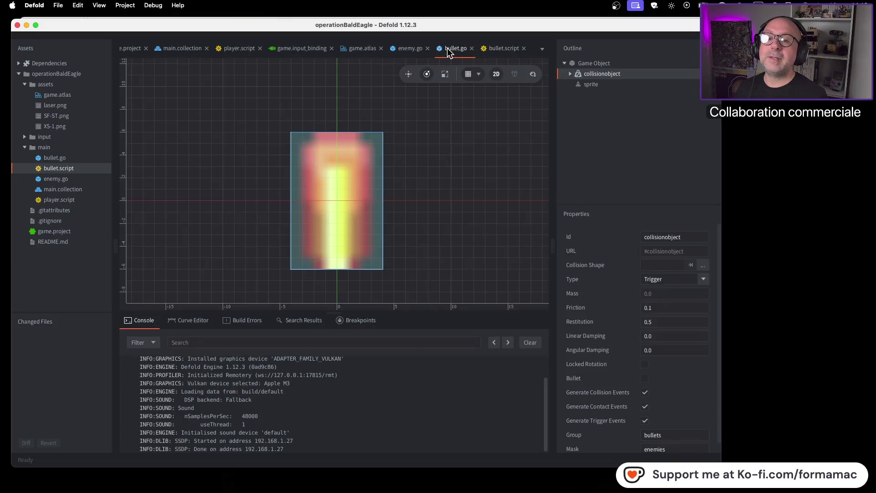
pyautogui.click(590, 64)
pyautogui.rightClick(590, 65)
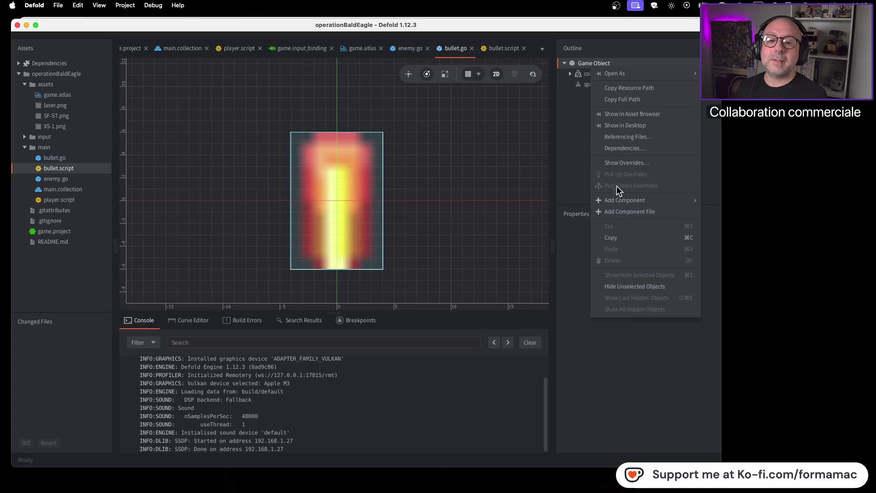
pyautogui.moveTo(620, 200)
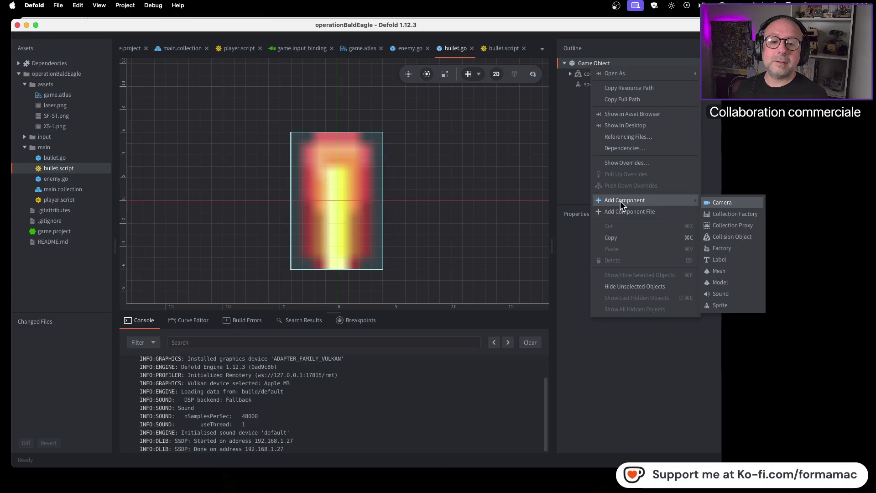
pyautogui.press('super+Tab')
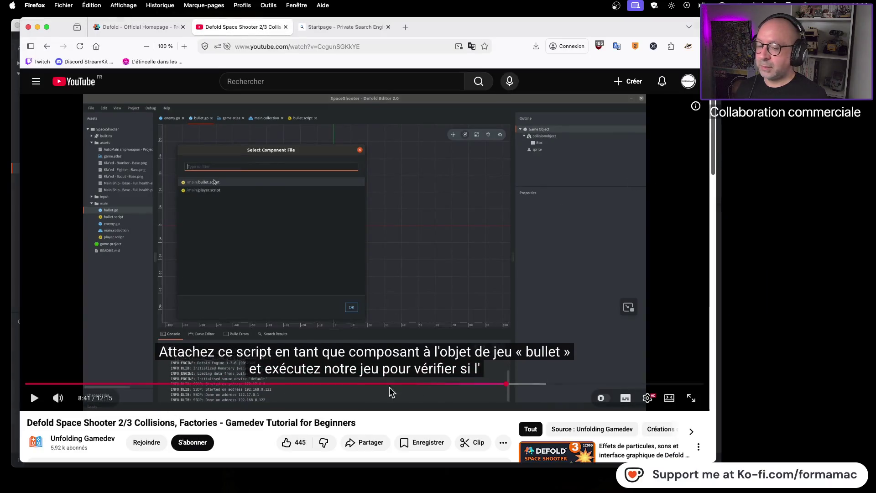
pyautogui.click(504, 386)
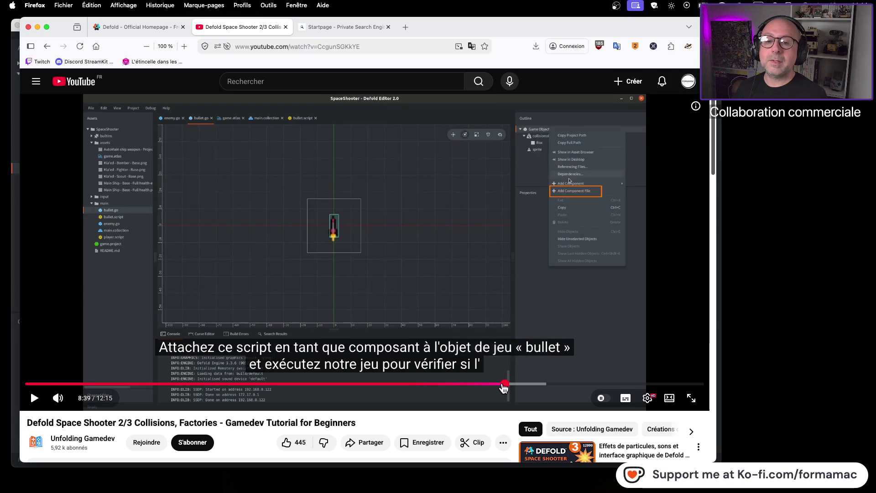
pyautogui.press('super+Tab')
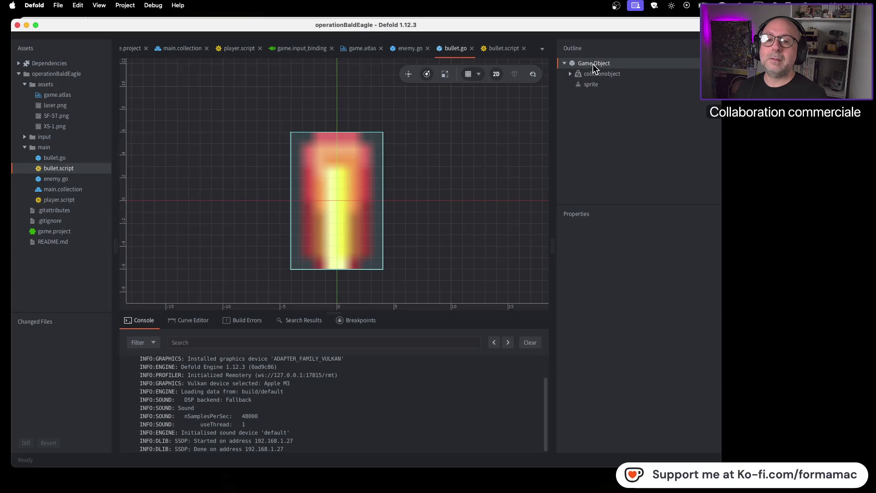
# Add /main/bullet.script to bullet.go's game object as a component file.
pyautogui.rightClick(592, 64)
pyautogui.click(650, 213)
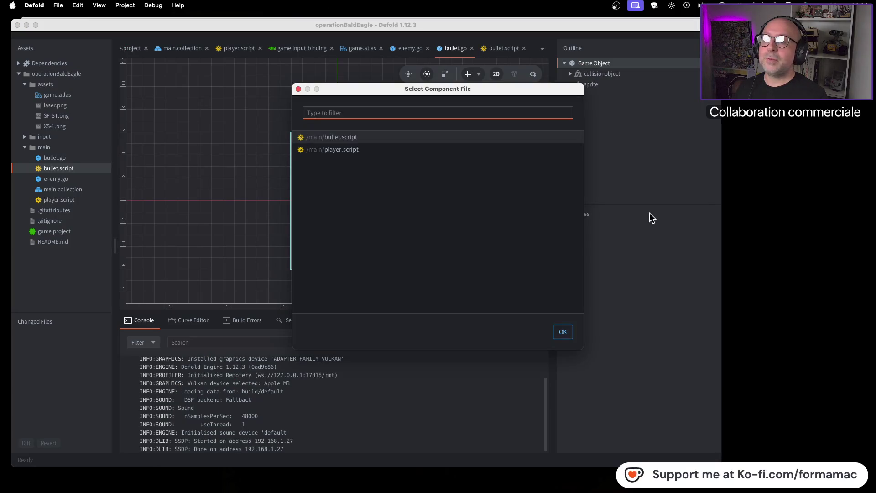
pyautogui.click(376, 137)
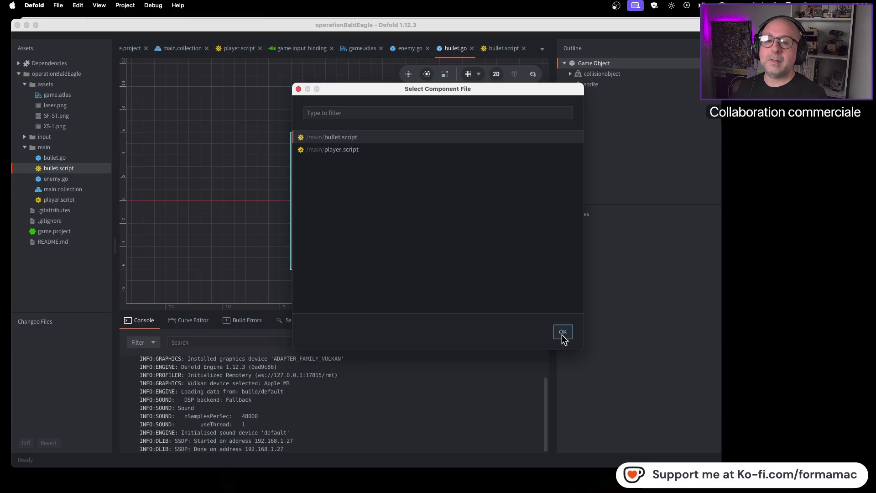
pyautogui.click(562, 334)
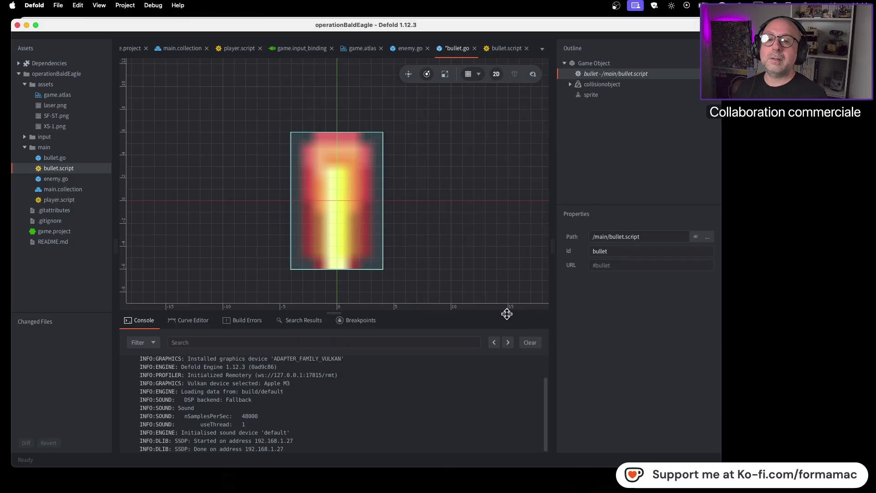
pyautogui.press('super+Tab')
pyautogui.click(464, 302)
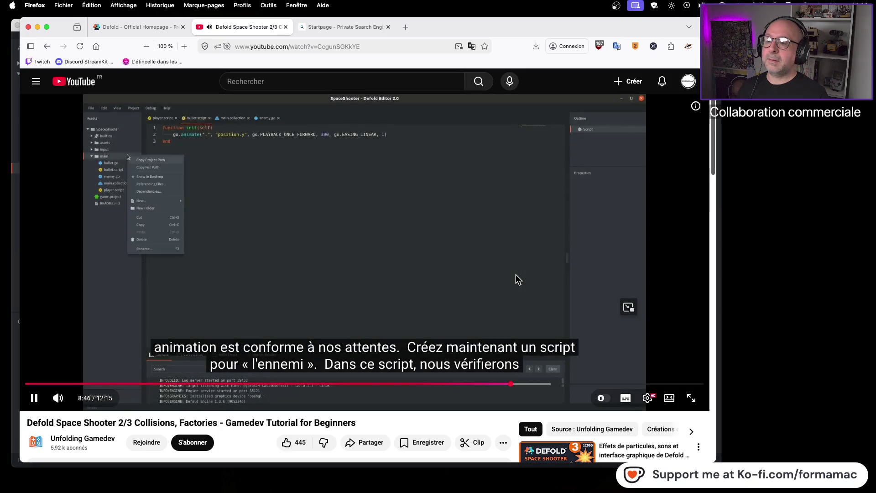
# Save bullet.go, build and run the game to see the bullet move up, then close it.
pyautogui.click(516, 275)
pyautogui.press('super+Tab')
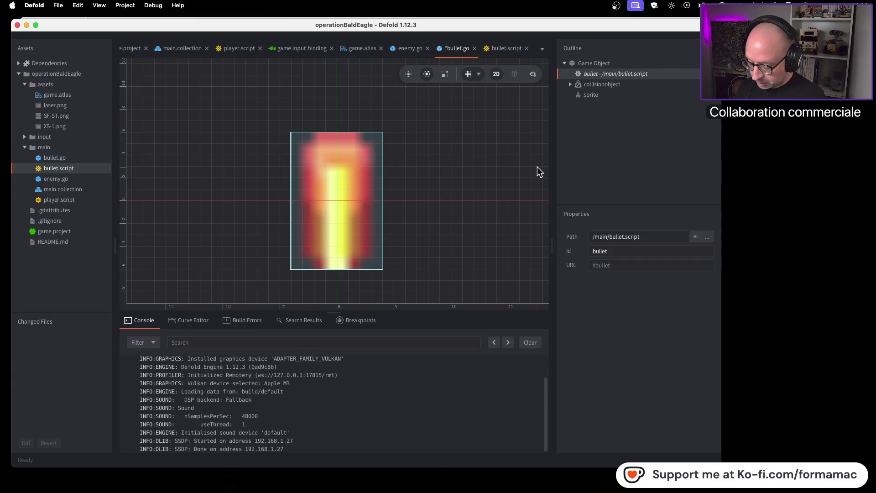
pyautogui.press('super+s')
pyautogui.press('super+b')
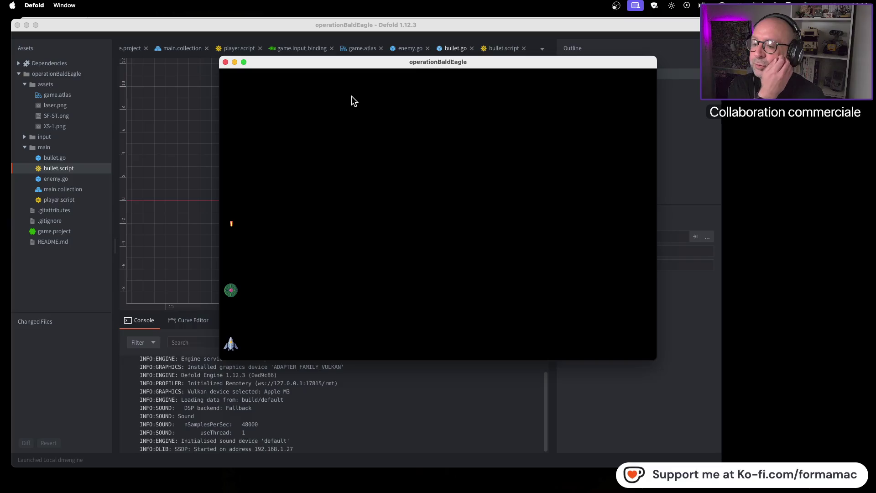
pyautogui.click(225, 61)
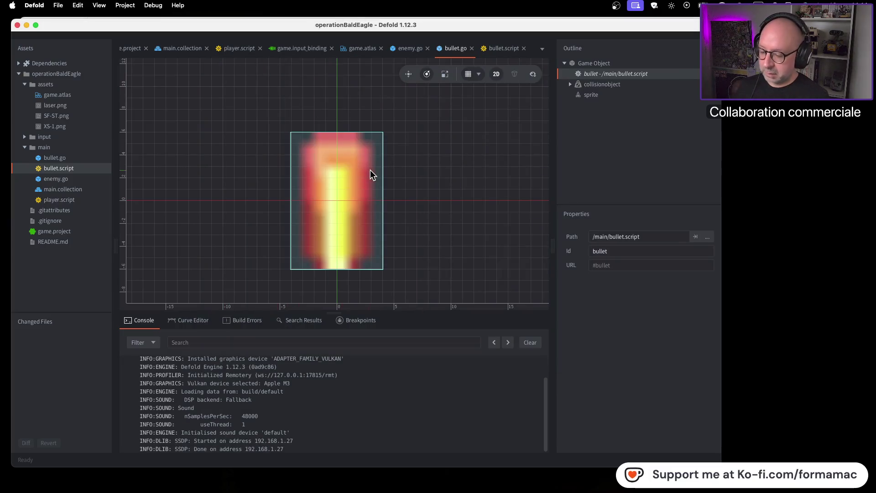
# Play the tutorial to the enemy script's creation step, then return to bullet.go in Defold.
pyautogui.press('super+Tab')
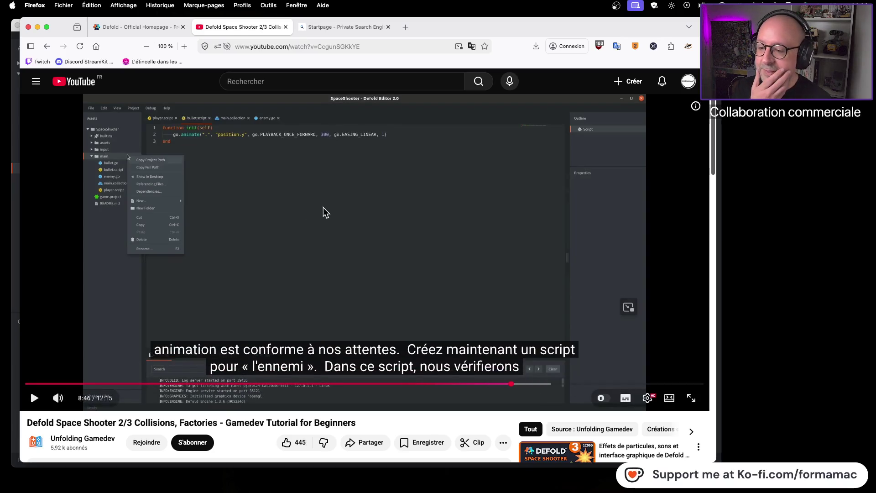
pyautogui.click(410, 222)
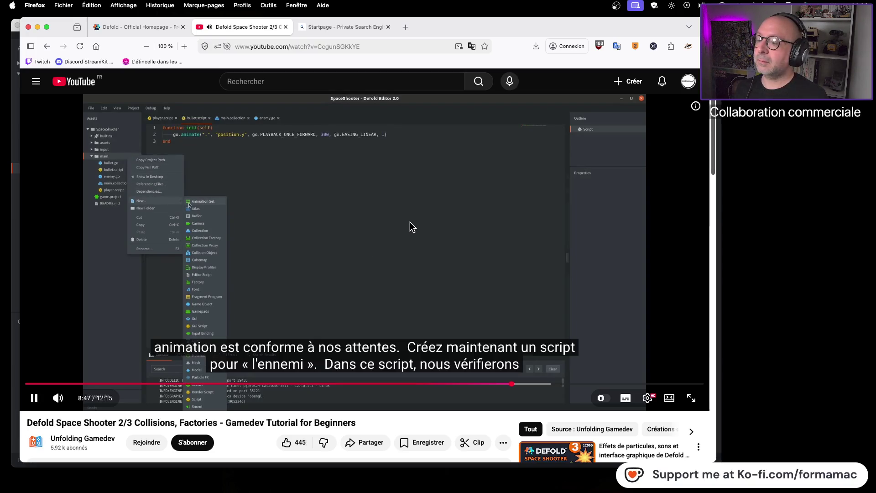
pyautogui.click(410, 222)
pyautogui.press('super+Tab')
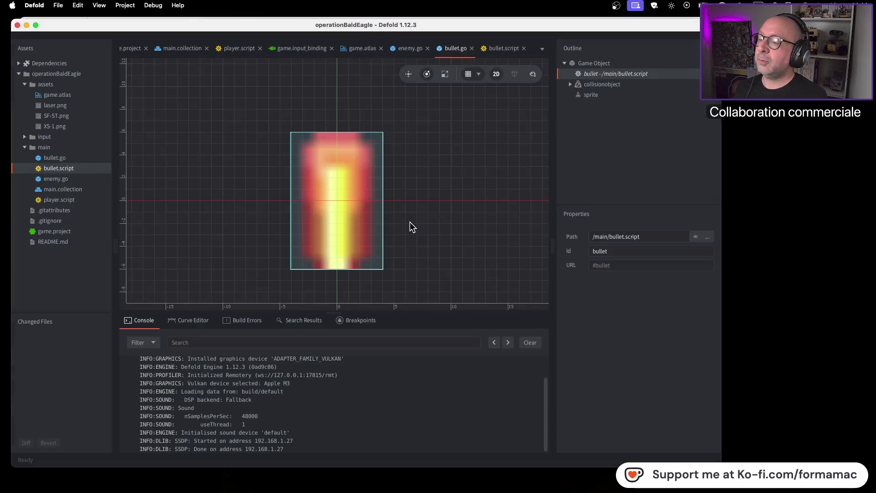
# Start a new script in the main folder while following the tutorial.
pyautogui.rightClick(41, 148)
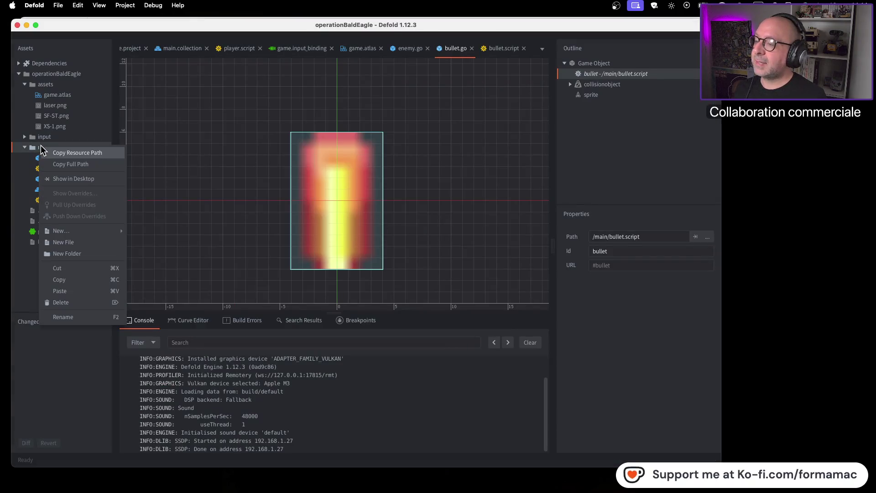
pyautogui.moveTo(83, 229)
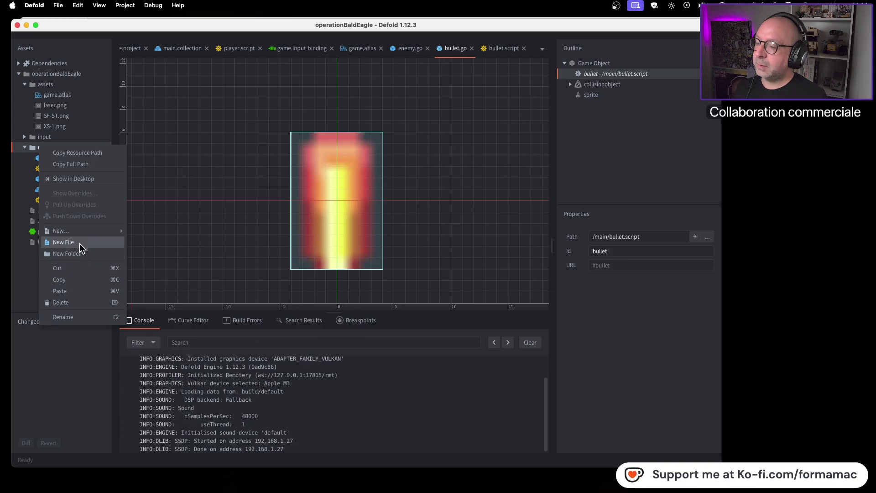
pyautogui.click(171, 322)
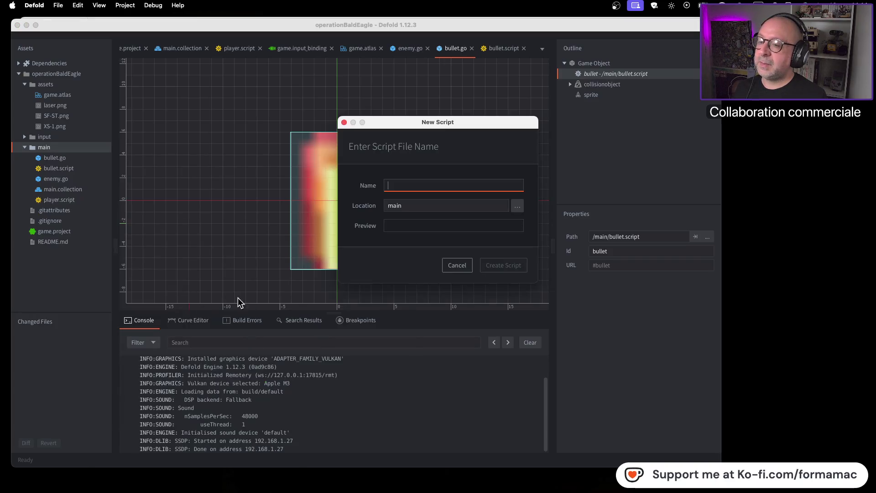
pyautogui.press('super+Tab')
pyautogui.click(258, 288)
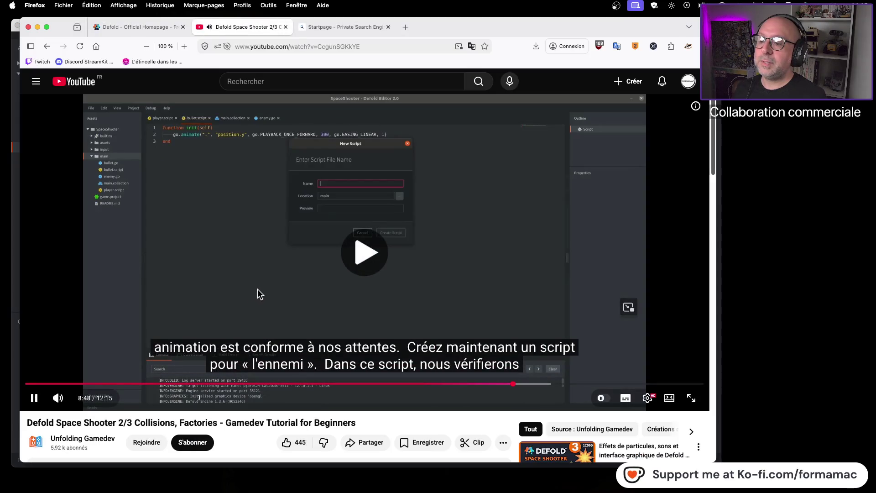
pyautogui.press('super+Tab')
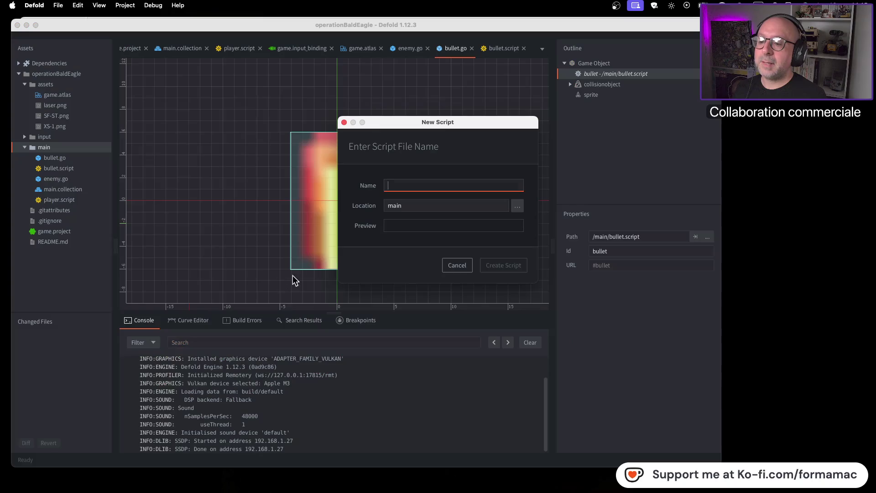
# Name the script enemy and create it in the main folder.
pyautogui.write('emy')
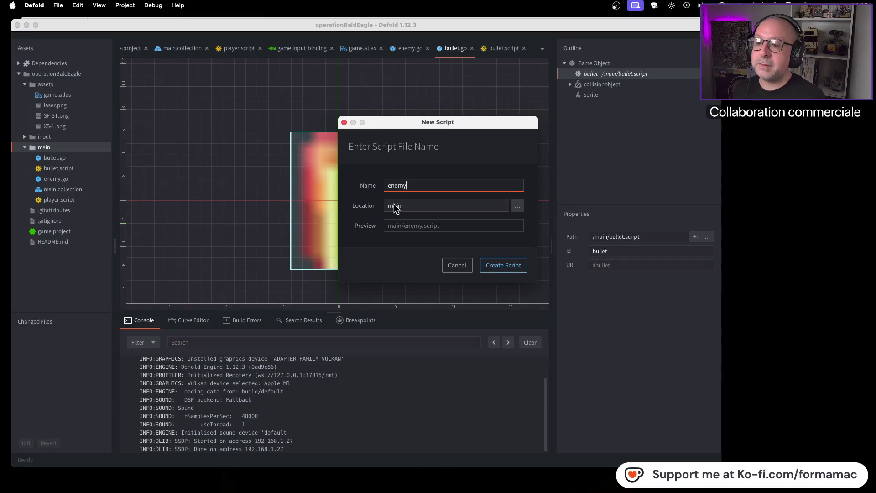
pyautogui.press('super+Tab')
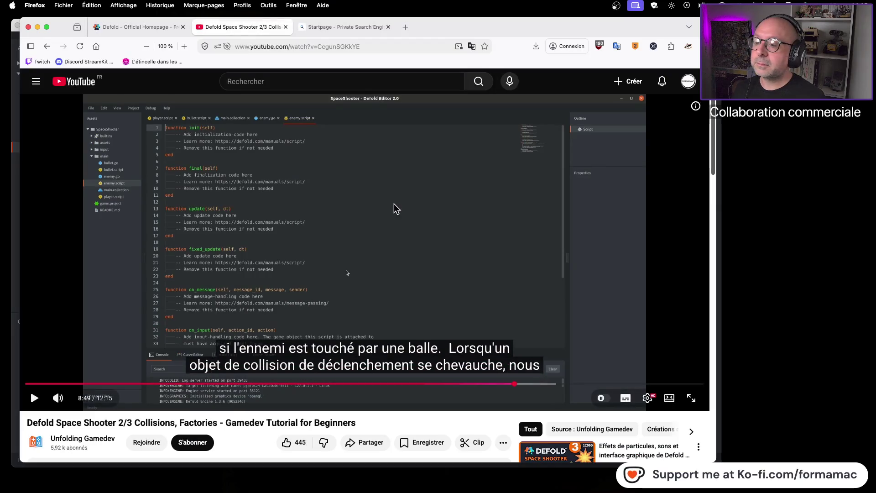
pyautogui.click(393, 208)
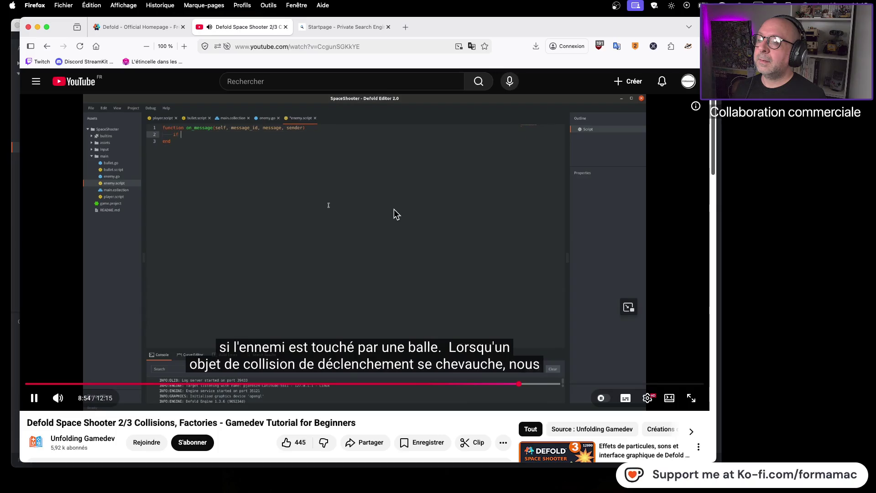
pyautogui.click(394, 209)
pyautogui.press('super+Tab')
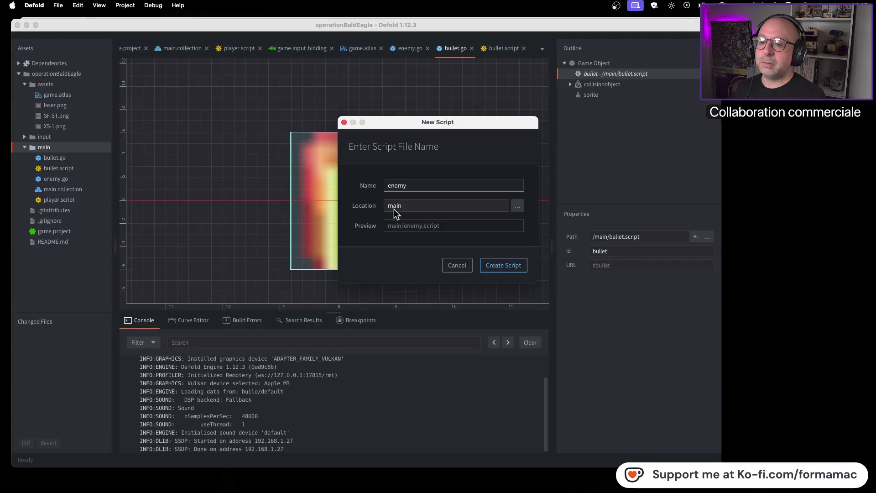
pyautogui.click(499, 265)
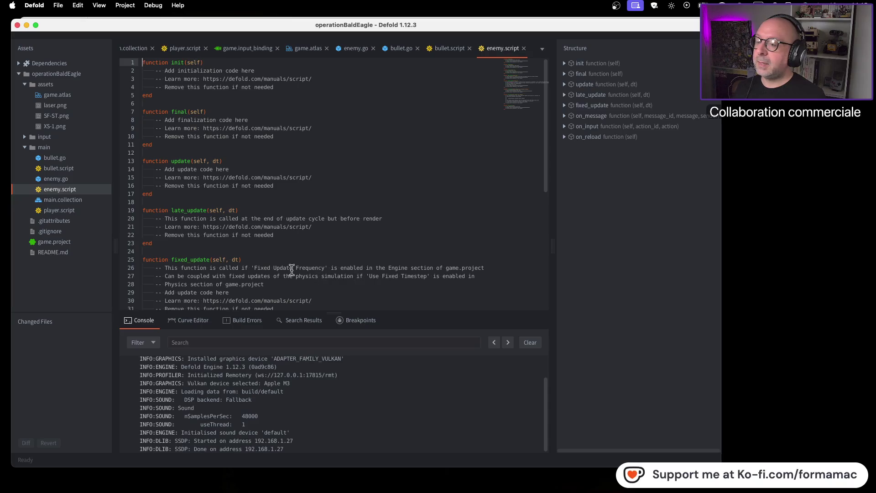
# Delete the on_input and on_reload template functions from enemy.script.
pyautogui.scroll(-5, 287, 264)
pyautogui.moveTo(284, 297)
pyautogui.mouseDown()
pyautogui.moveTo(153, 111)
pyautogui.moveTo(141, 117)
pyautogui.moveTo(139, 158)
pyautogui.mouseUp()
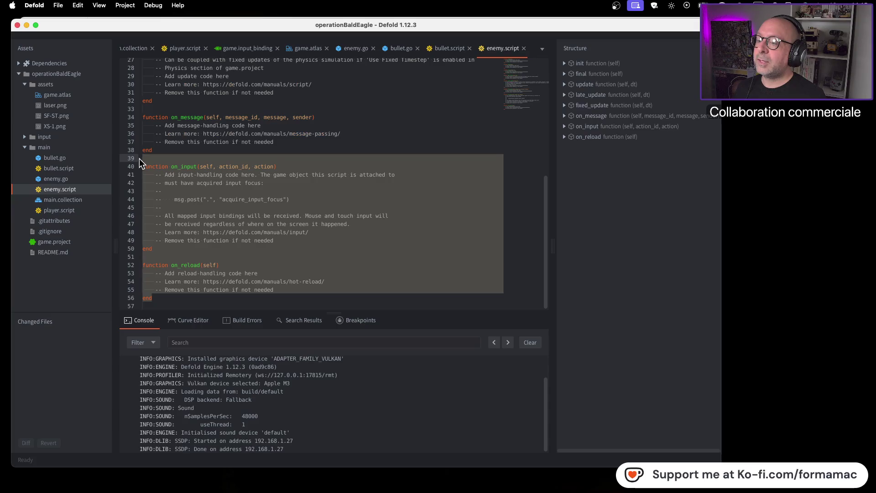
pyautogui.press('BackSpace')
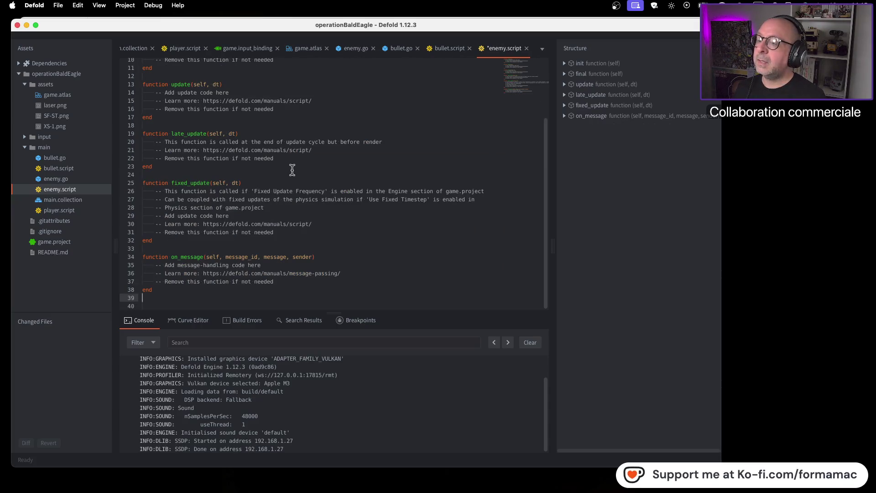
pyautogui.scroll(3, 299, 191)
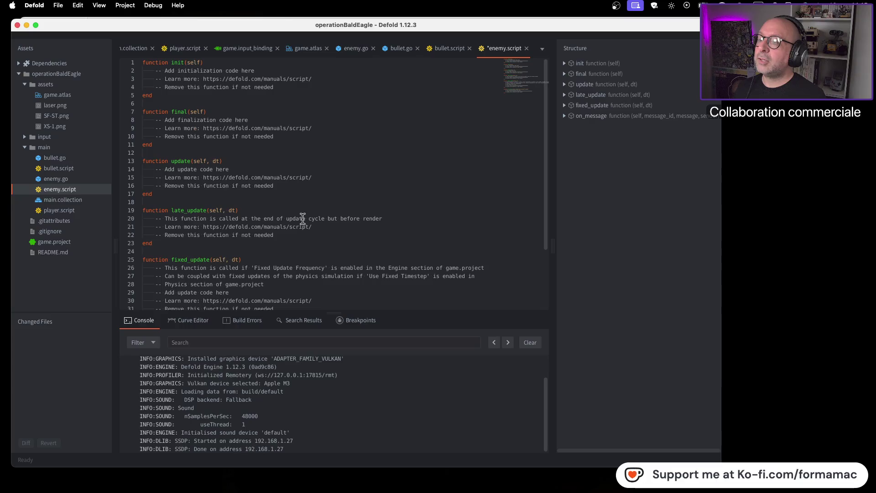
pyautogui.scroll(-2, 304, 251)
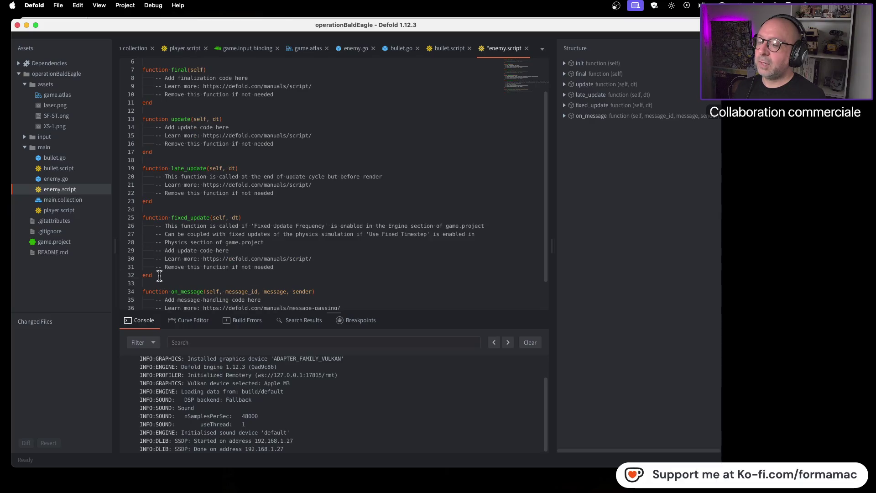
# Remove the remaining template code and blank lines so only on_message is left.
pyautogui.press('super+a')
pyautogui.press('BackSpace')
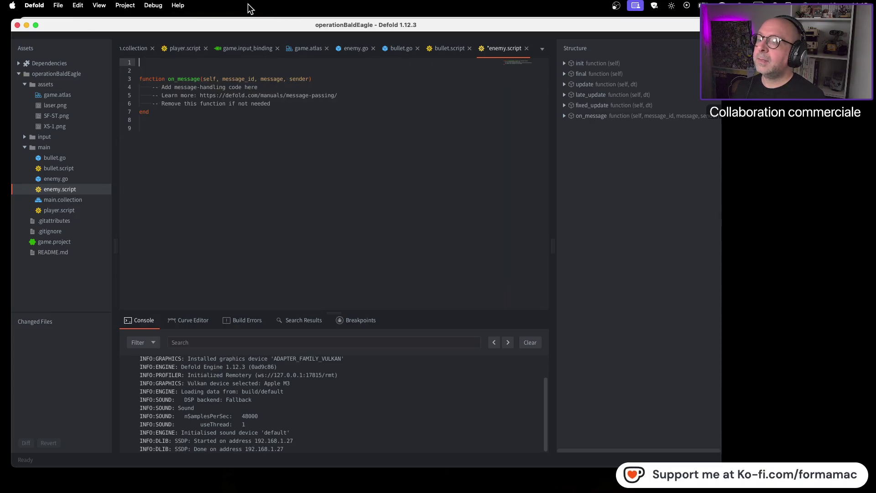
pyautogui.press('Delete')
pyautogui.press('BackSpace')
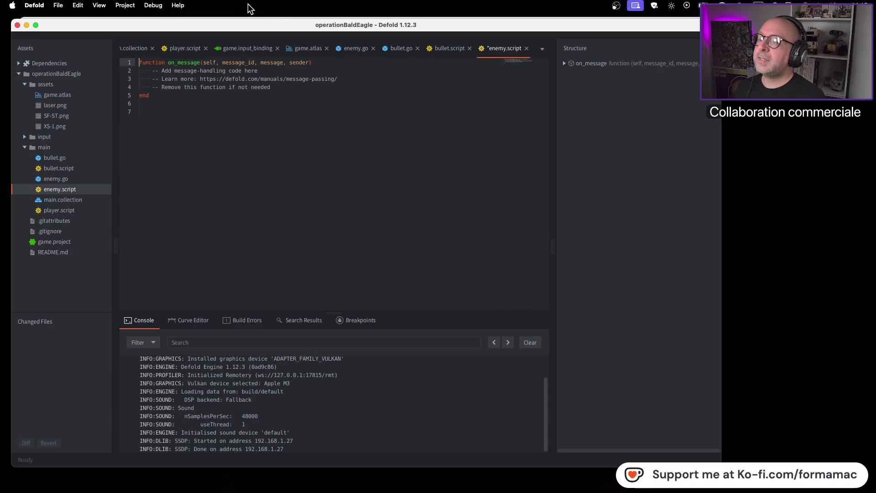
pyautogui.press('super+Tab')
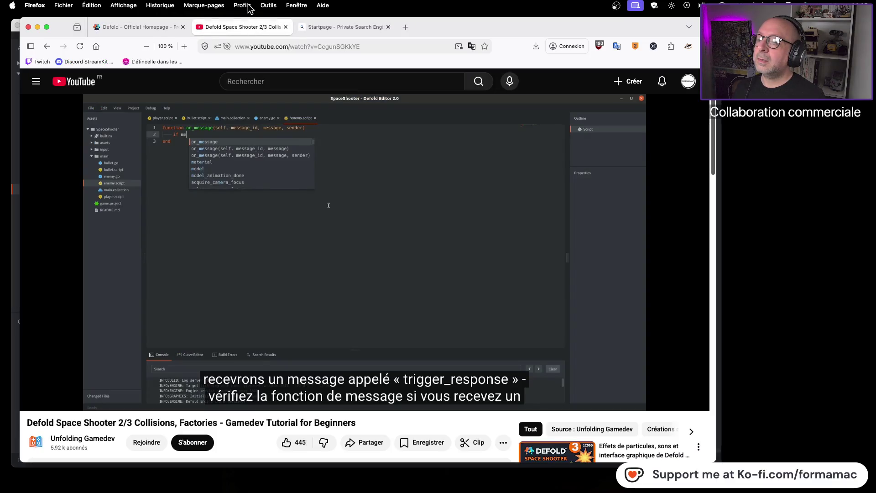
# Play the tutorial to its go.delete trigger check, pause at 9:11, and return to Defold.
pyautogui.click(282, 231)
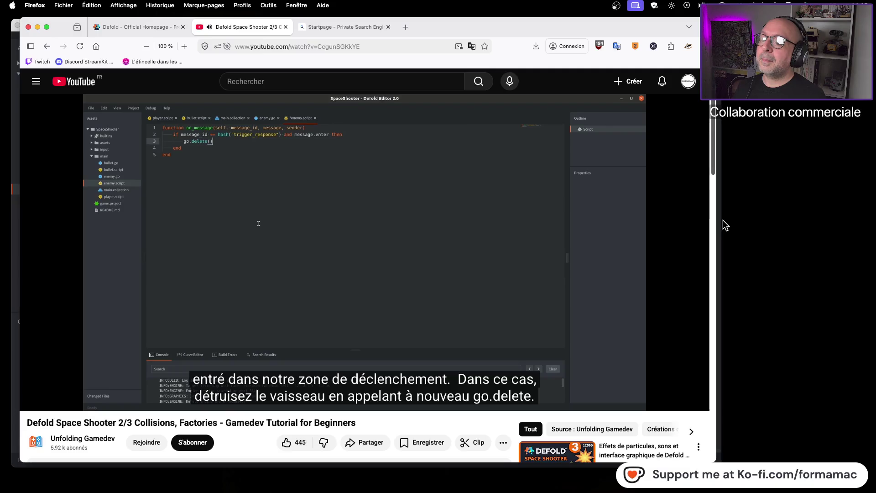
pyautogui.click(555, 212)
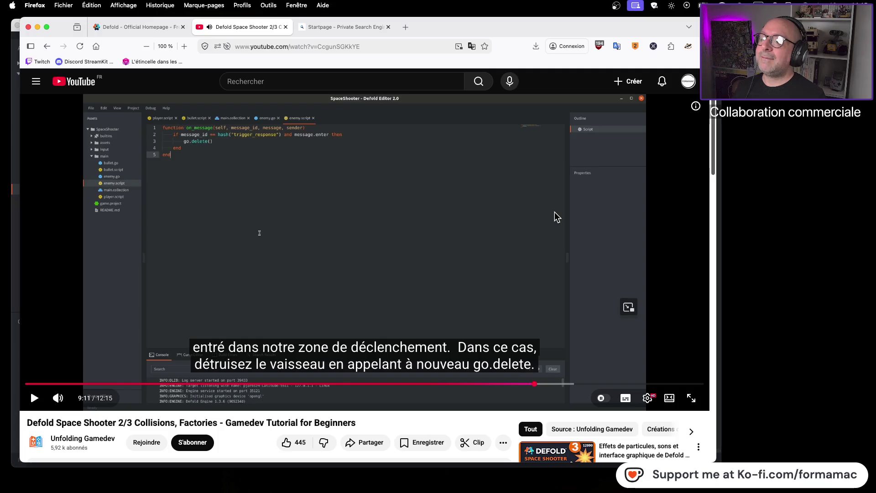
pyautogui.press('super+Tab')
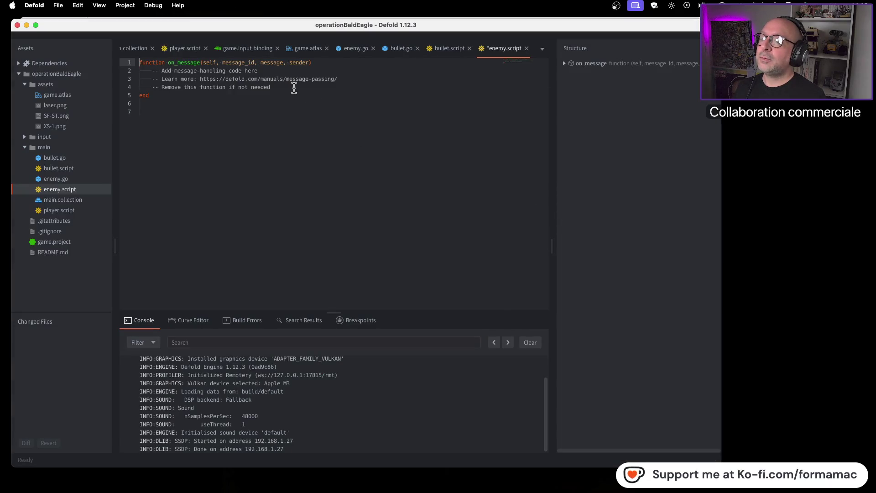
# Delete the placeholder comment lines inside on_message.
pyautogui.moveTo(274, 86); pyautogui.dragTo(152, 71)
pyautogui.press('BackSpace')
pyautogui.press('super+Tab')
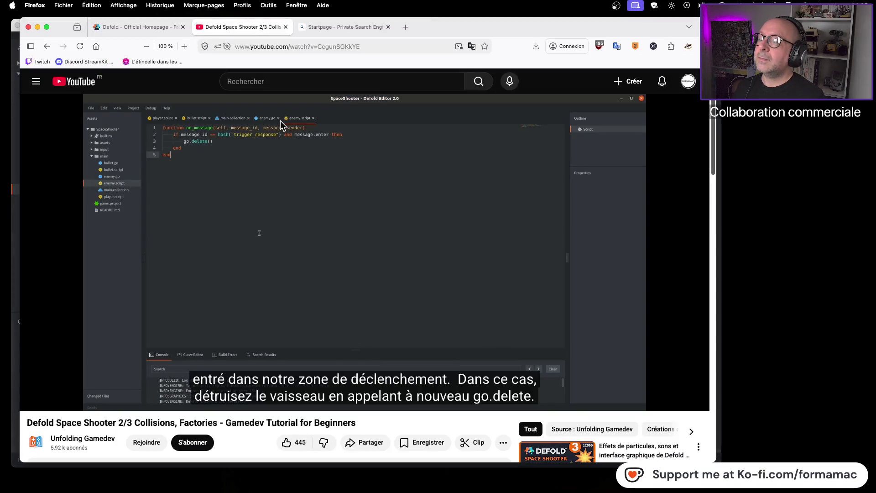
pyautogui.press('super+Tab')
# Begin the condition with 'if message_id == hash' using autocomplete.
pyautogui.write('if message_id')
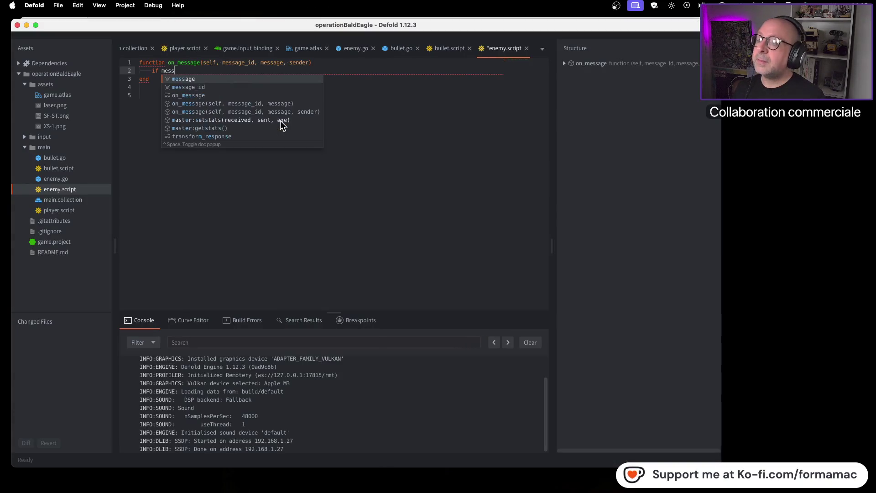
pyautogui.press('super+Tab')
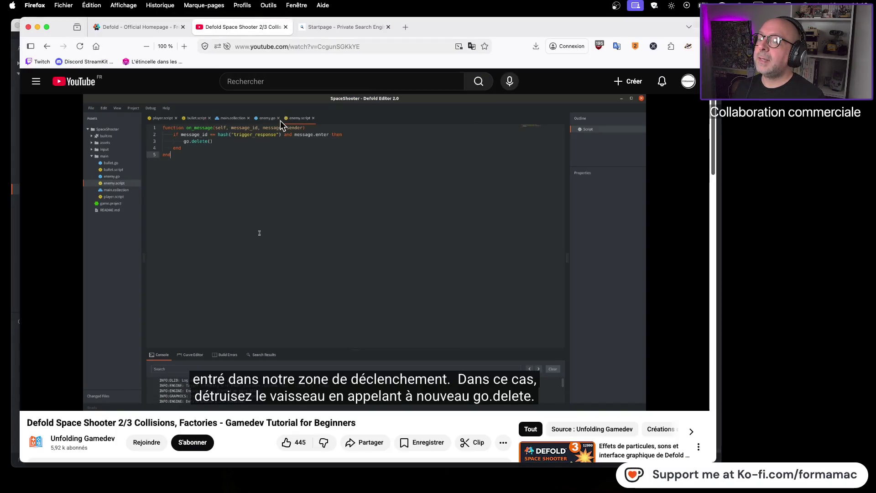
pyautogui.press('super+Tab')
pyautogui.write('_')
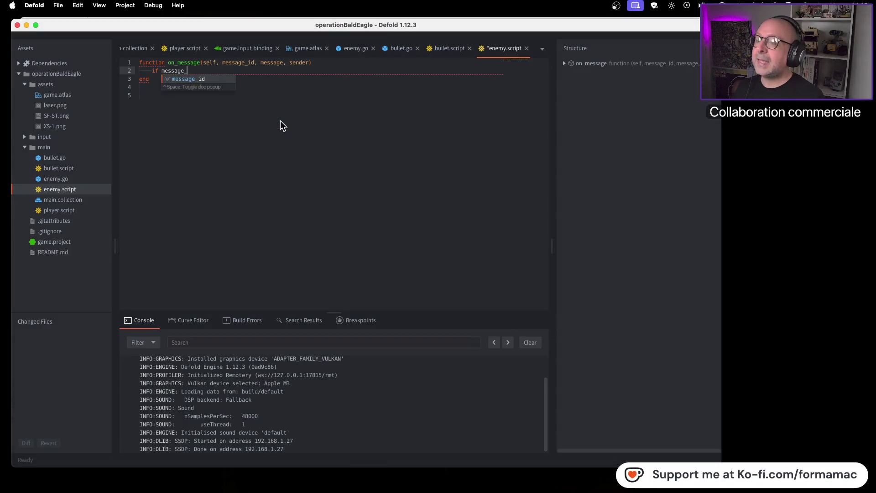
pyautogui.write('id')
pyautogui.press('super+Tab')
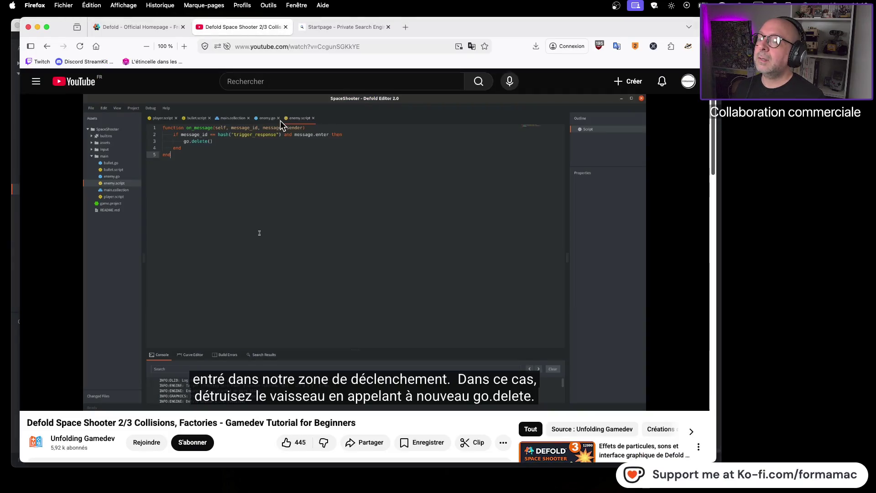
pyautogui.press('super+Tab')
pyautogui.write('=')
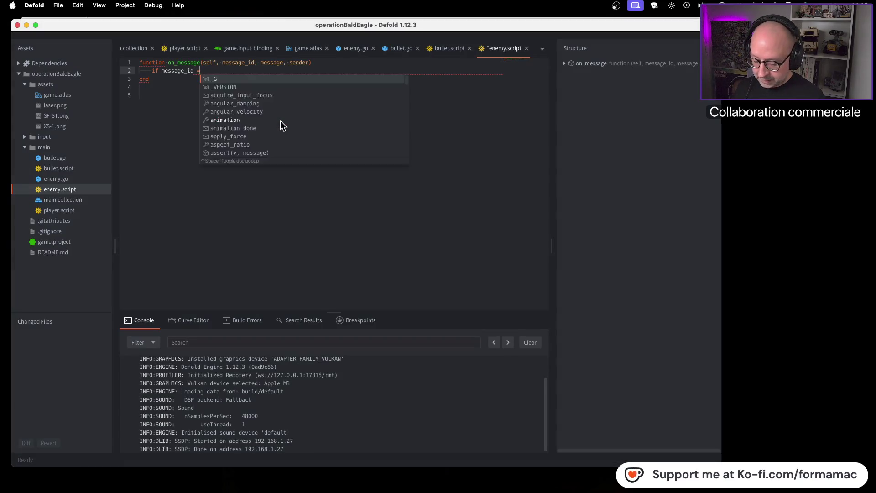
pyautogui.write('= hash')
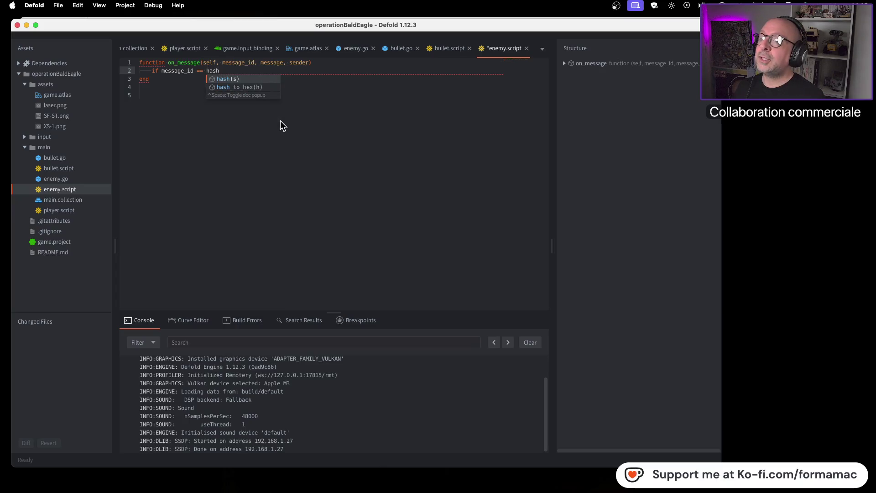
pyautogui.press('Return')
# Add the hashed 'trigger reponse' name and 'and message' to the condition.
pyautogui.press('super+Tab')
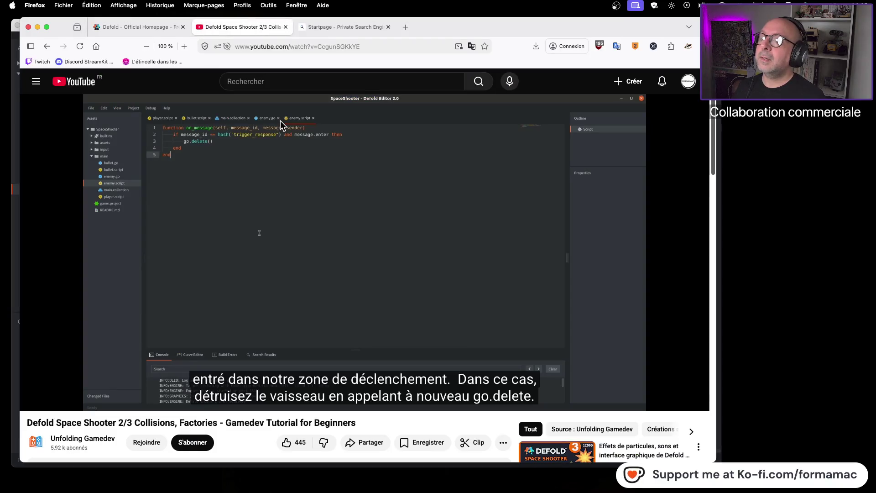
pyautogui.press('super+Tab')
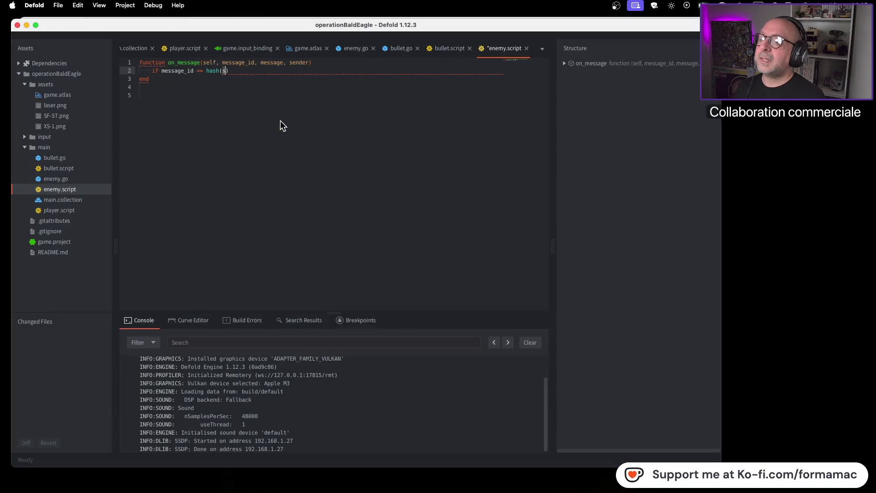
pyautogui.write('rigger re')
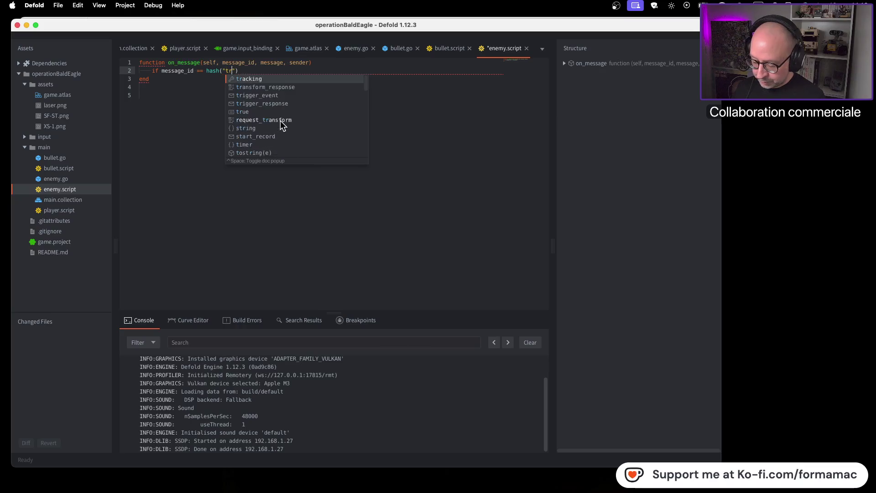
pyautogui.write('ponse')
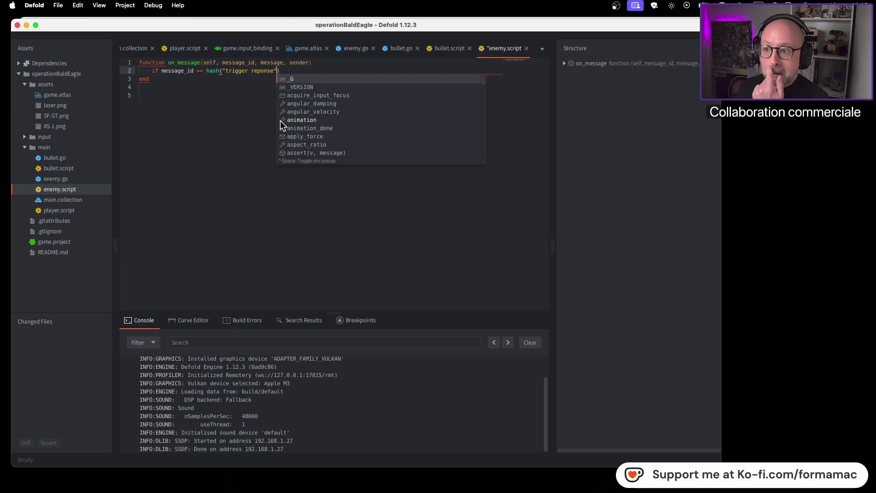
pyautogui.press('Escape')
pyautogui.press('super+Tab')
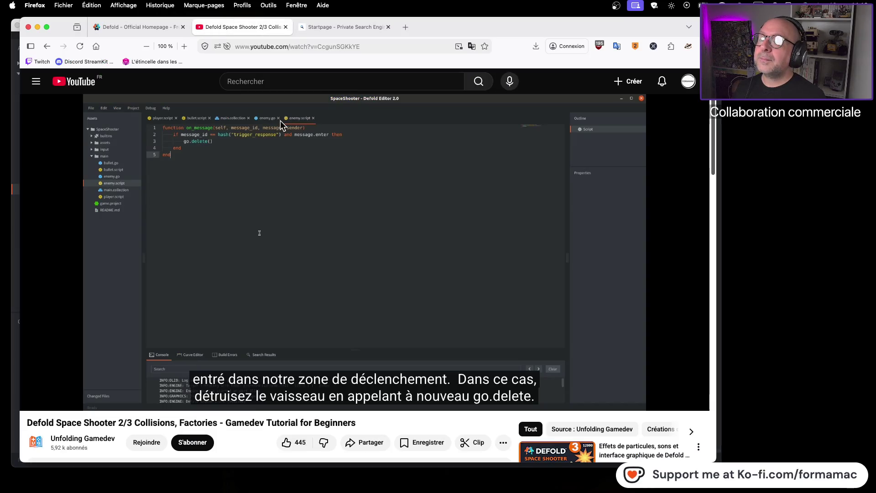
pyautogui.press('super+Tab')
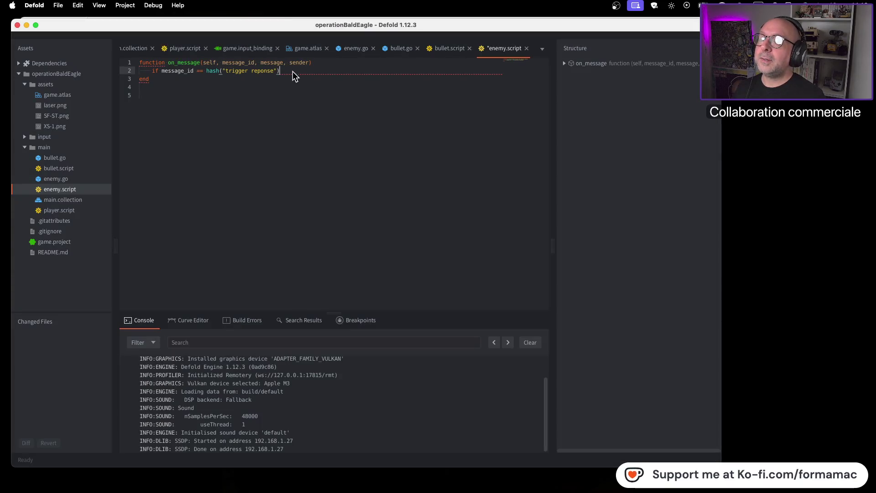
pyautogui.write(' and message')
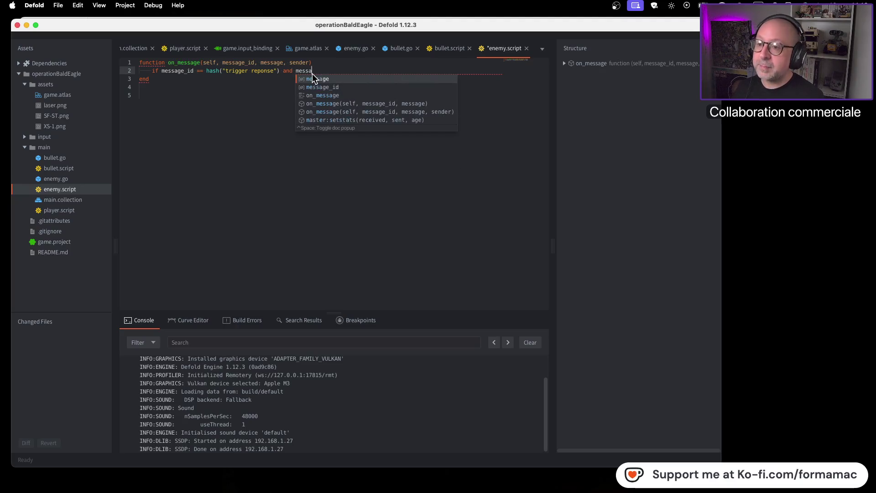
pyautogui.press('Escape')
# Finish the condition with message.enter then, leaving an empty body line.
pyautogui.write('enter')
pyautogui.press('super+Tab')
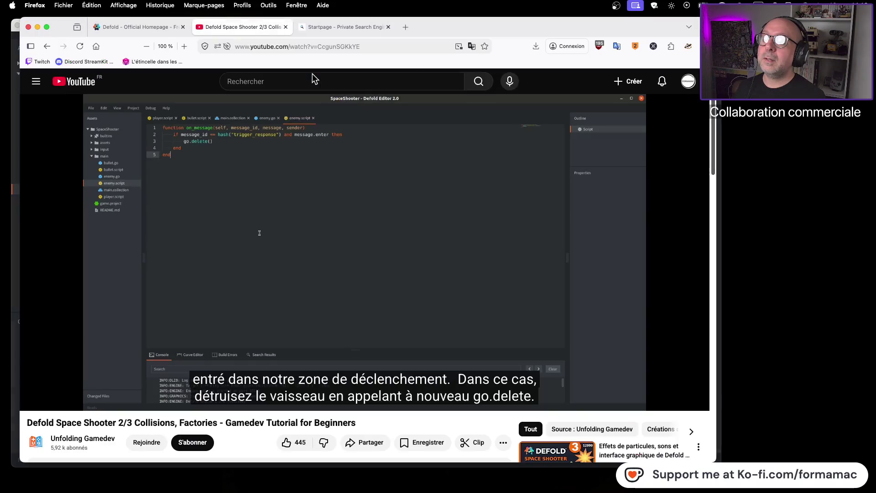
pyautogui.press('super+Tab')
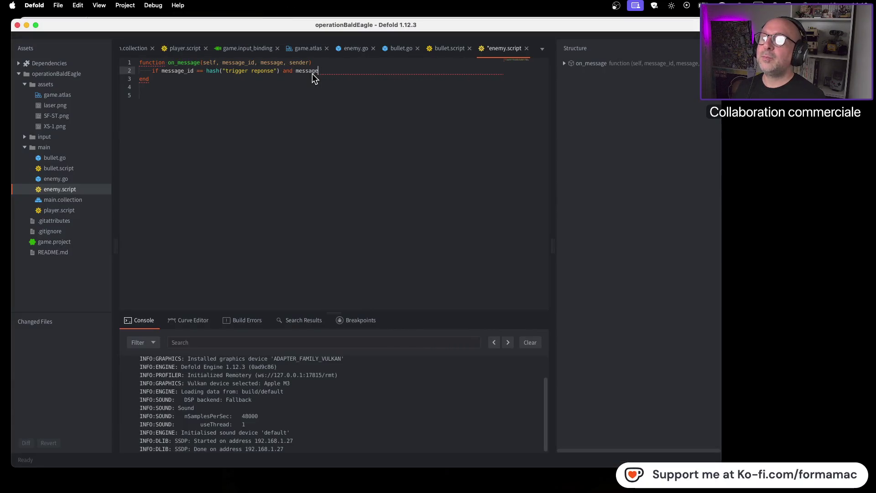
pyautogui.write('.en')
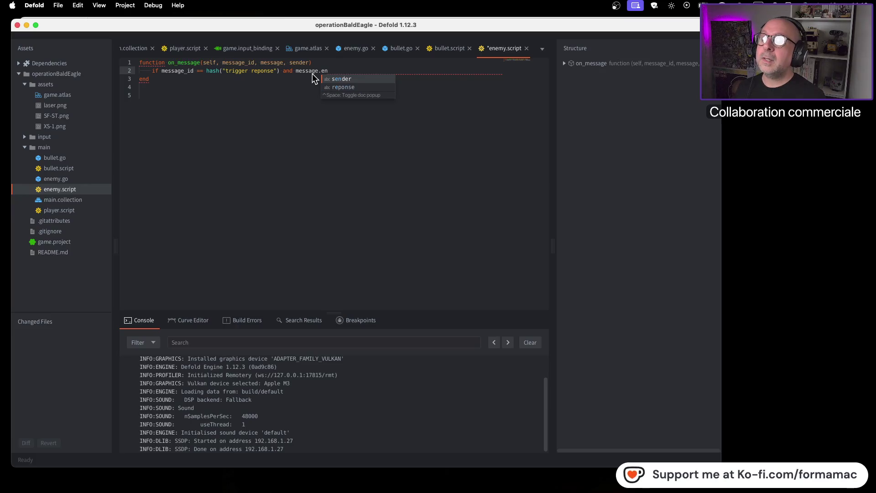
pyautogui.write('ter')
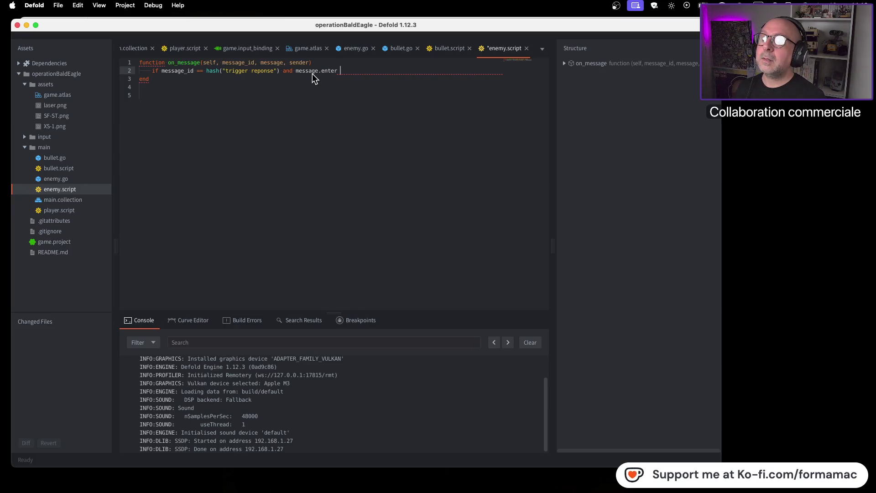
pyautogui.press('super+Tab')
pyautogui.press('super+Tab')
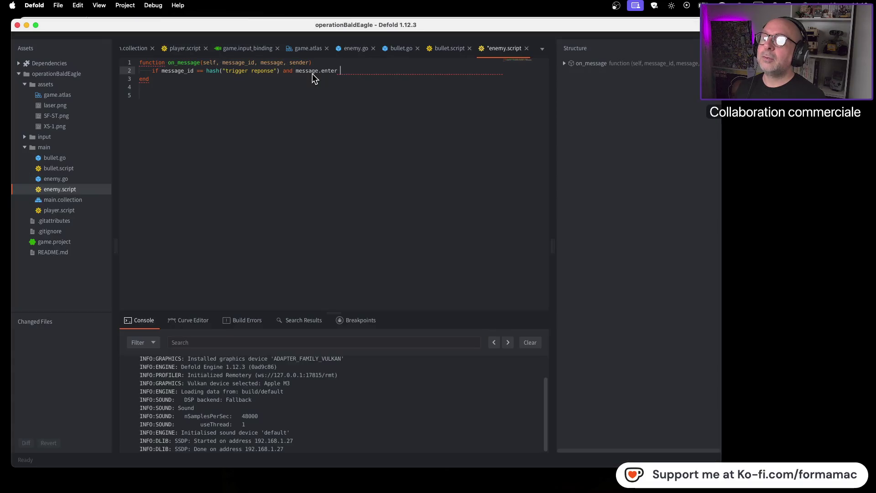
pyautogui.press('super+Tab')
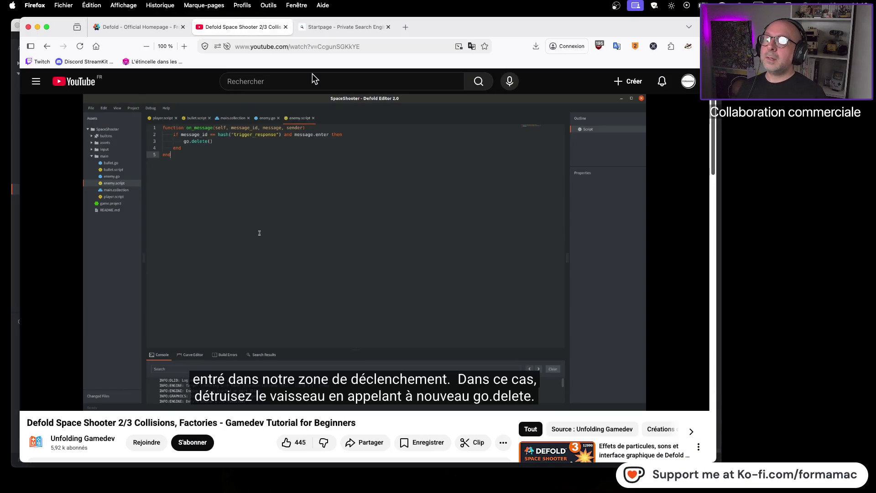
pyautogui.press('super+Tab')
pyautogui.write('then')
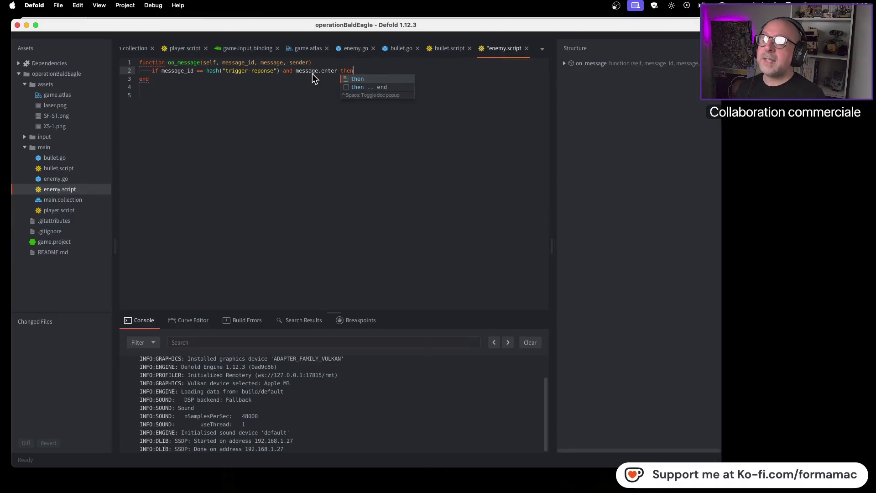
pyautogui.press('Escape')
pyautogui.press('Return')
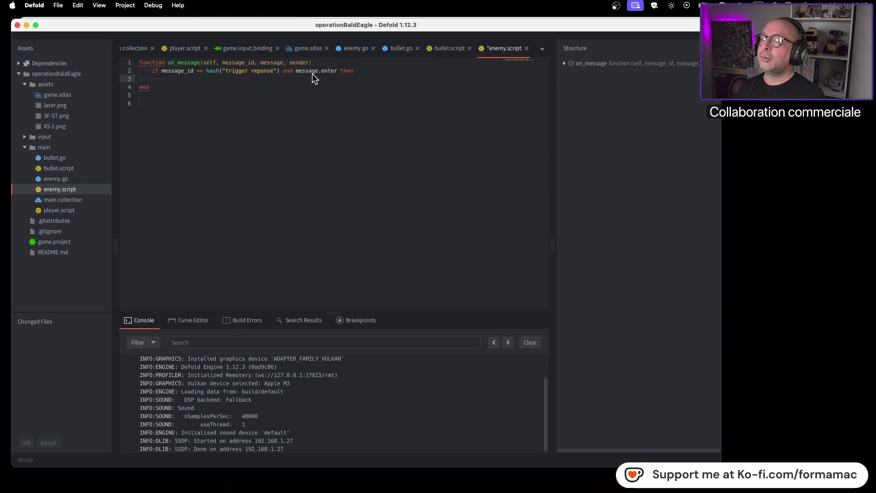
# Insert go.delete() in the if body and clear its default arguments.
pyautogui.press('super+Tab')
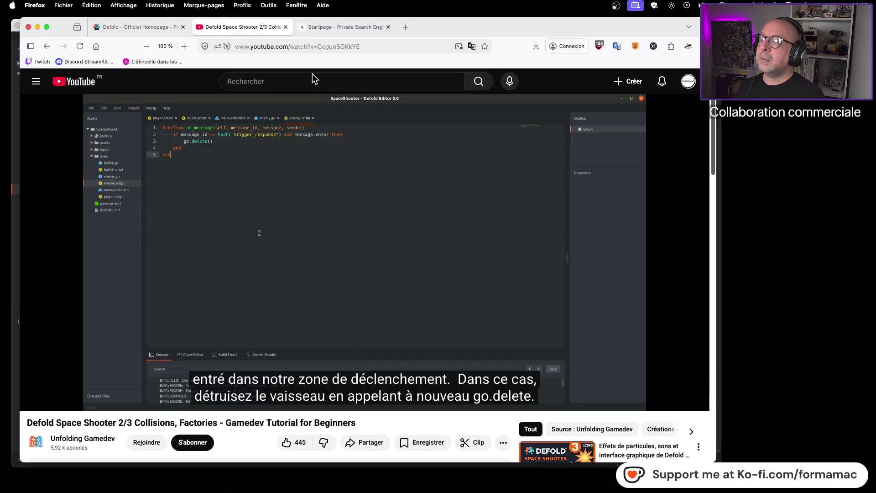
pyautogui.press('super+Tab')
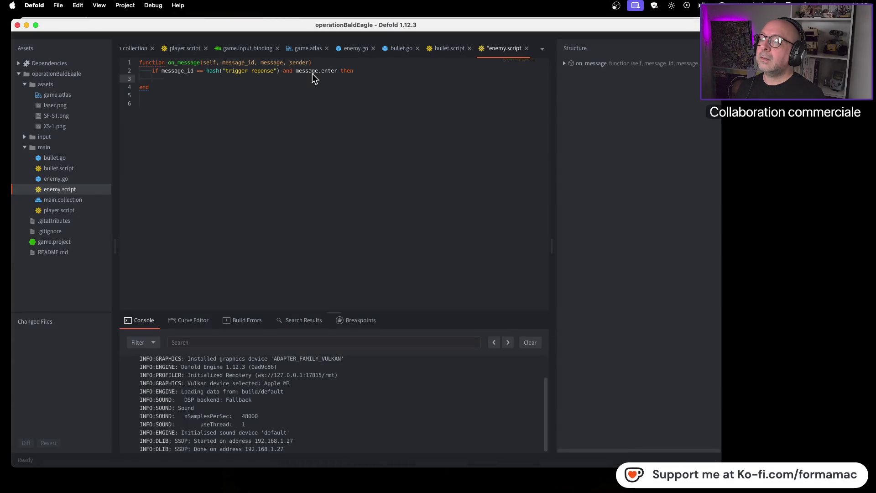
pyautogui.press('super+Tab')
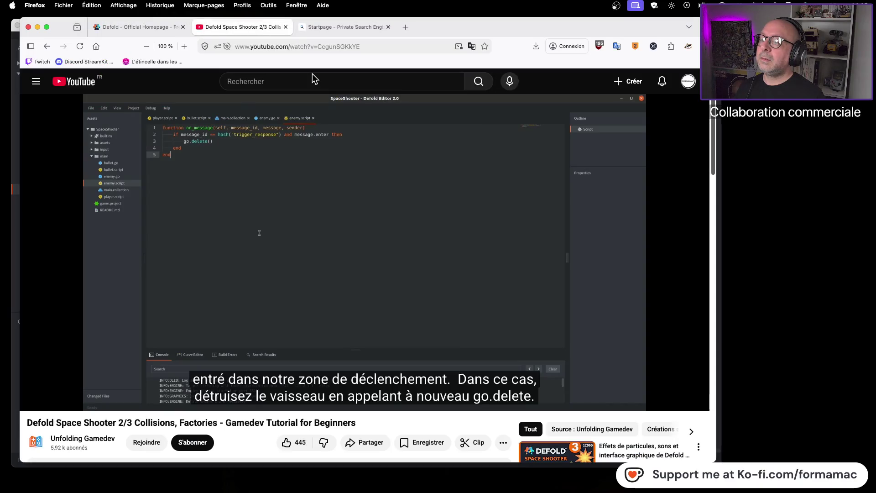
pyautogui.press('super+Tab')
pyautogui.press('super+Tab')
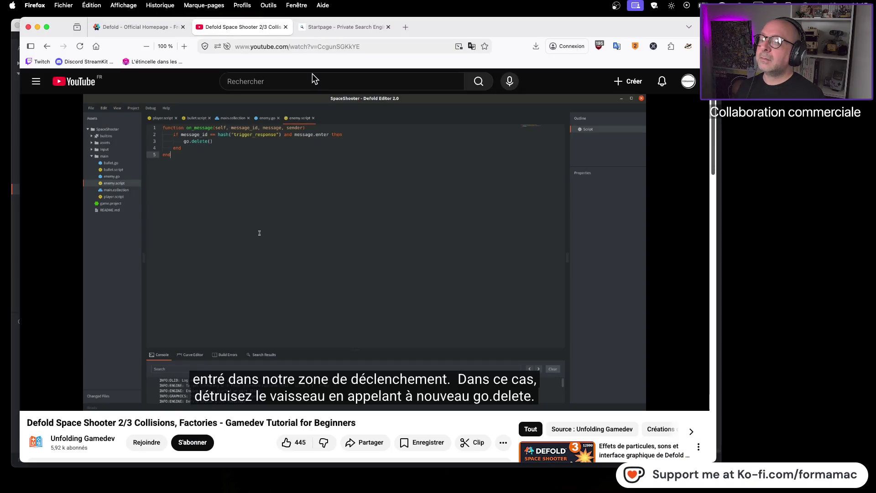
pyautogui.press('super+Tab')
pyautogui.write('go.de')
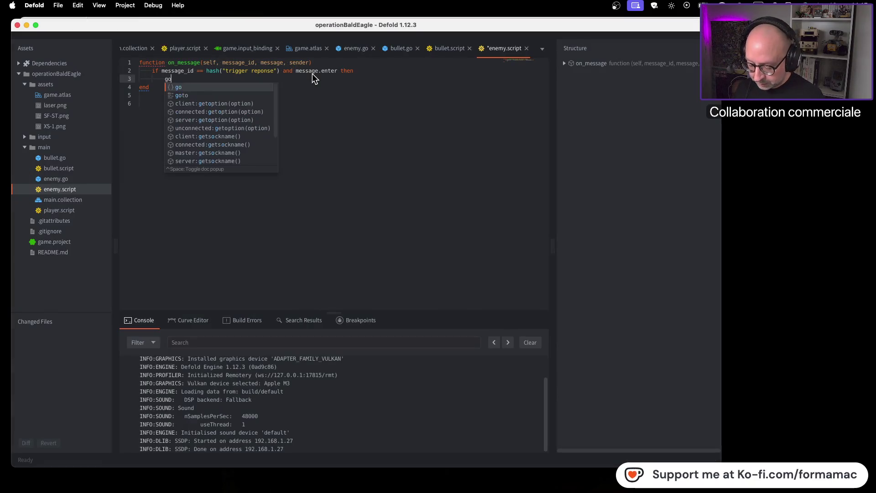
pyautogui.press('Return')
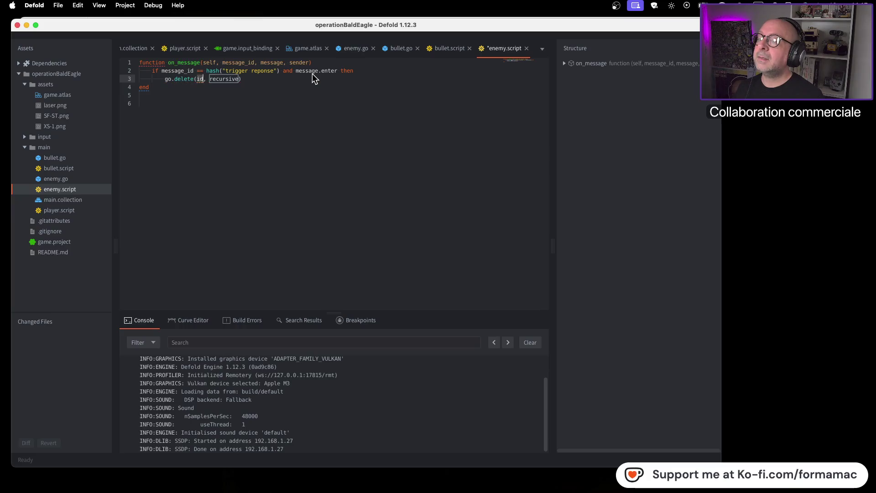
pyautogui.press('super+Tab')
pyautogui.press('super+Tab')
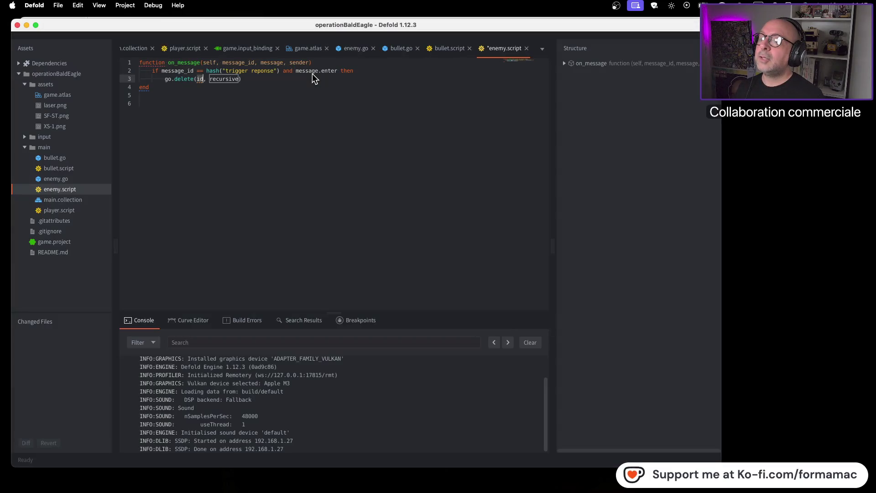
pyautogui.press('Delete')
pyautogui.press('Delete')
pyautogui.press('Delete')
pyautogui.press('BackSpace')
pyautogui.press('BackSpace')
pyautogui.press('BackSpace')
pyautogui.press('BackSpace')
pyautogui.press('BackSpace')
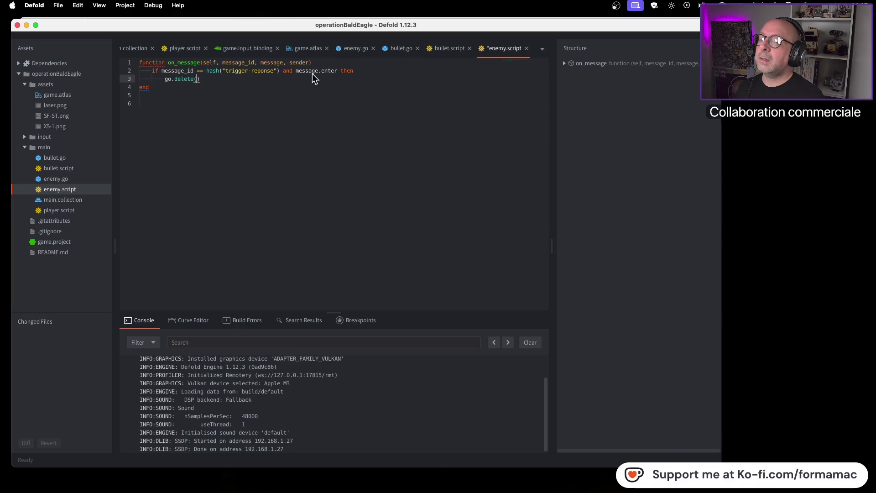
# Close the if block with an end line below go.delete().
pyautogui.click(211, 81)
pyautogui.press('Return')
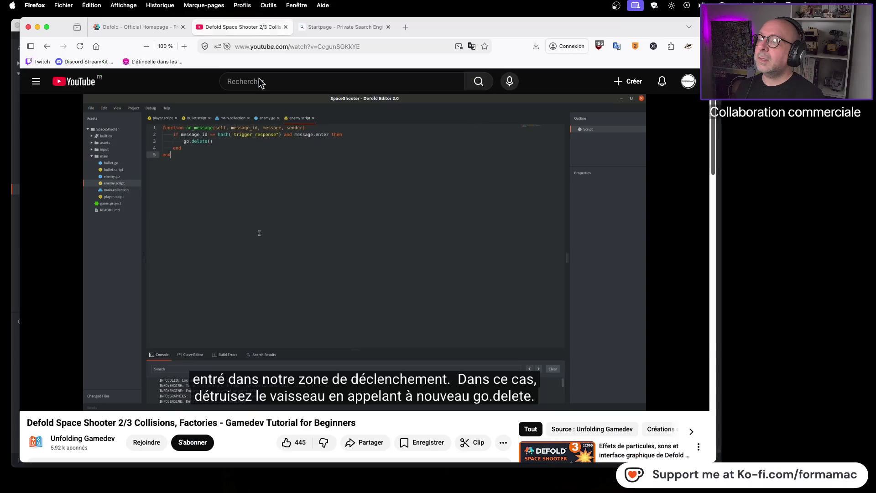
pyautogui.write('end')
pyautogui.press('Down')
pyautogui.press('BackSpace')
pyautogui.press('BackSpace')
pyautogui.press('BackSpace')
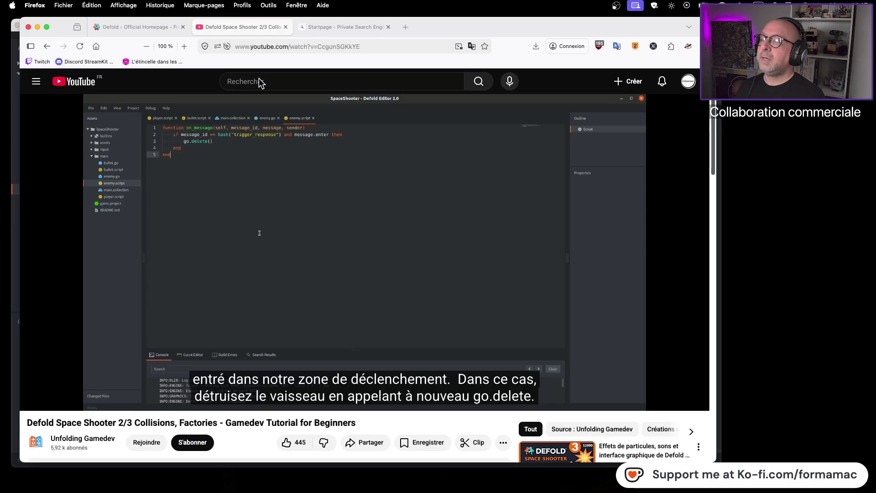
pyautogui.click(270, 186)
pyautogui.click(269, 184)
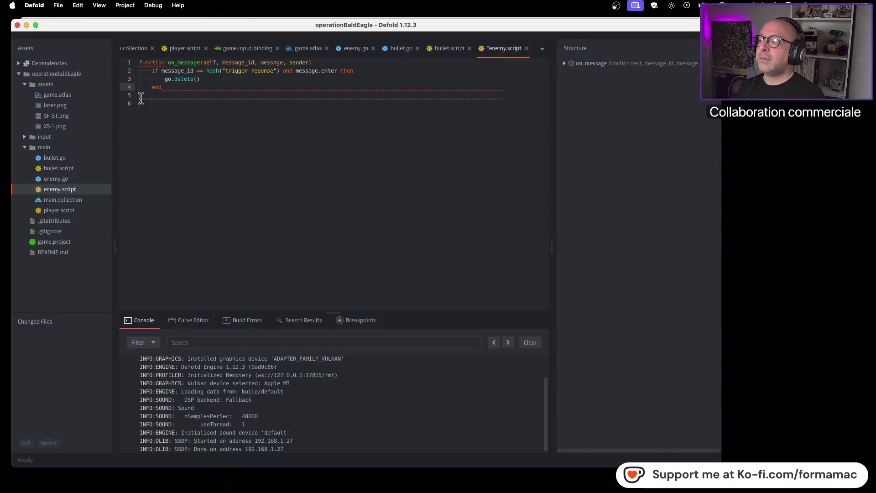
# Add the closing end for the on_message function and compare with the tutorial.
pyautogui.press('Return')
pyautogui.write('end')
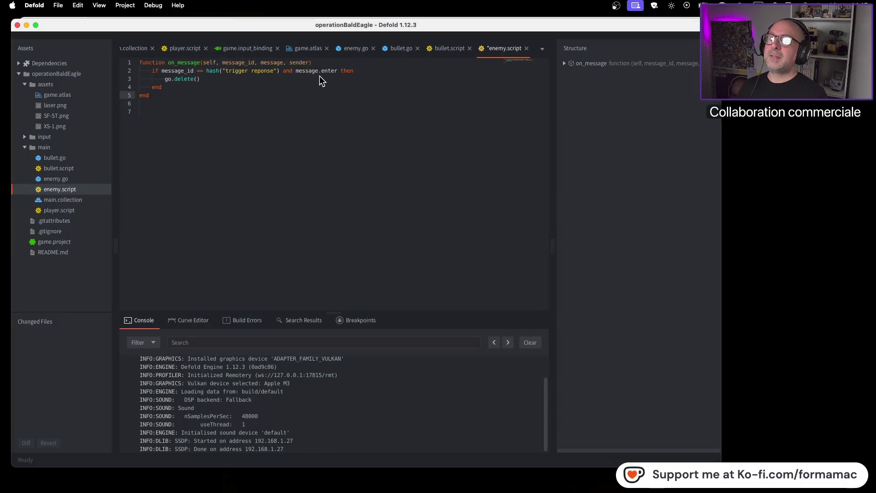
pyautogui.press('super+Tab')
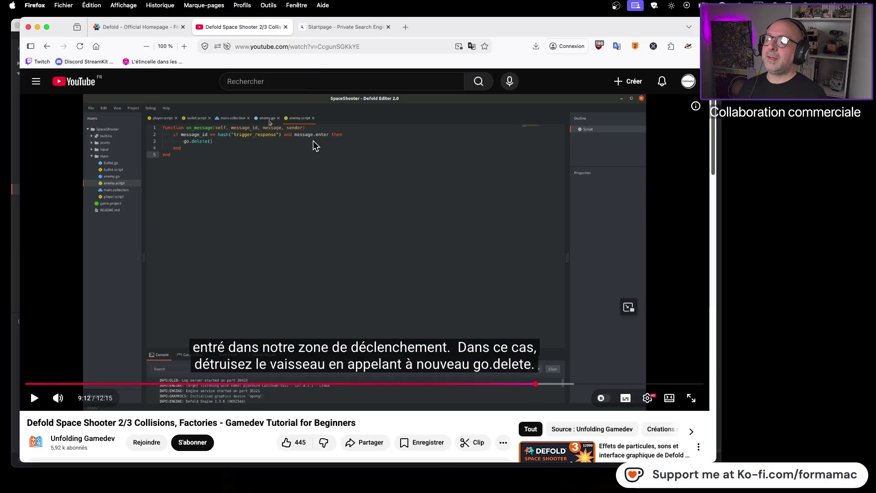
pyautogui.press('super+Tab')
pyautogui.press('super+Tab')
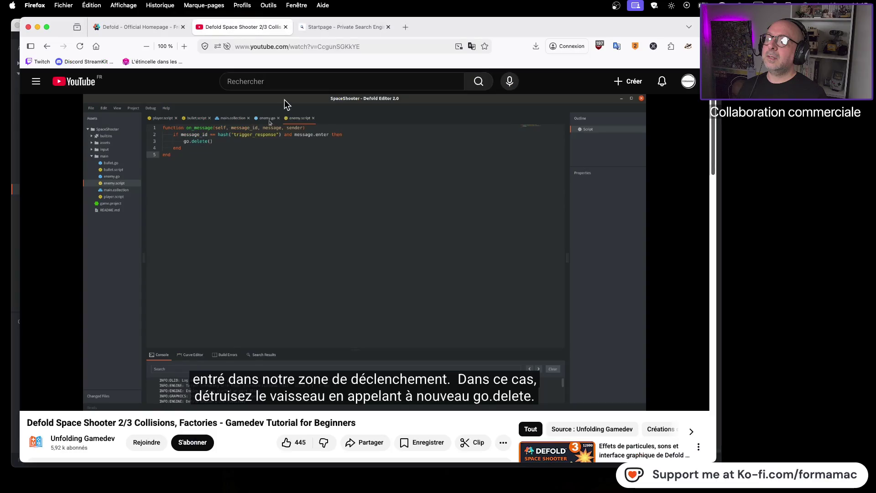
pyautogui.press('super+Tab')
pyautogui.click(251, 72)
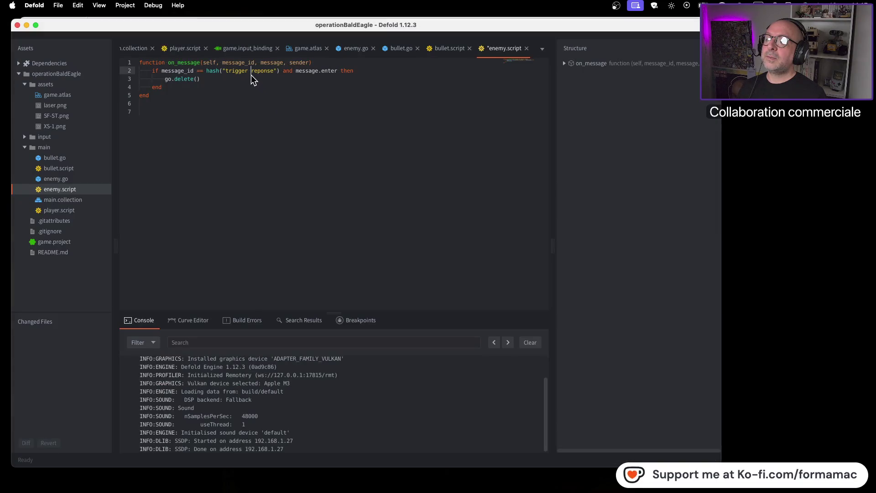
# Correct the hash name to "trigger_response" and save enemy.script.
pyautogui.press('BackSpace')
pyautogui.write('_')
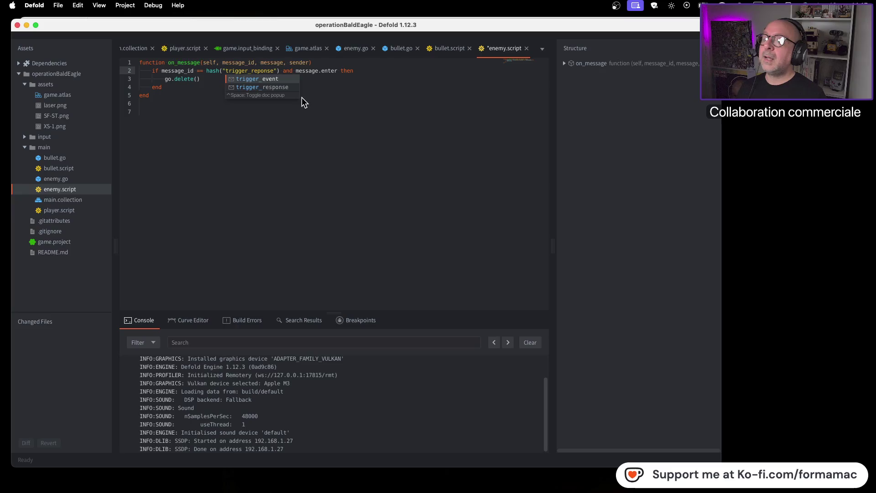
pyautogui.click(276, 87)
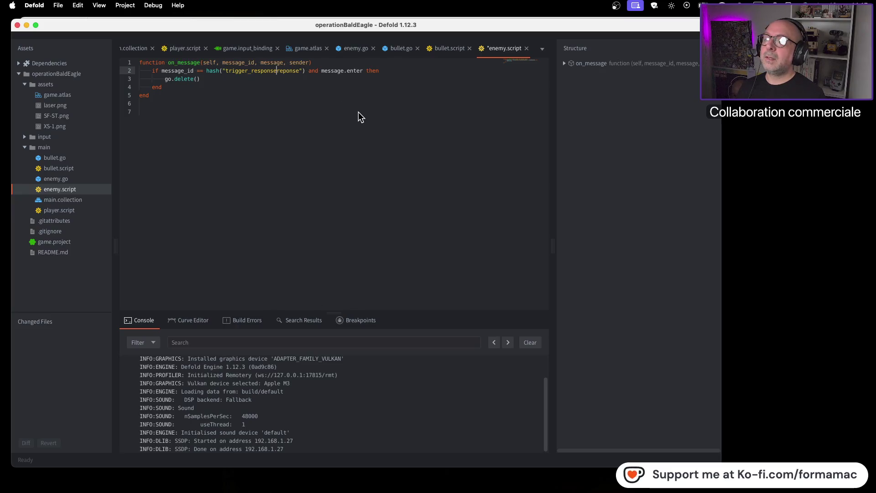
pyautogui.press('Delete')
pyautogui.press('Delete')
pyautogui.press('Delete')
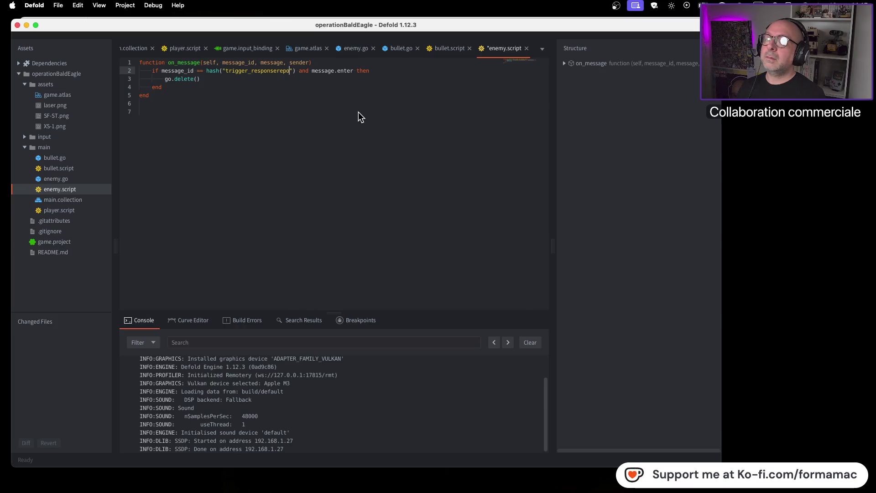
pyautogui.press('super+s')
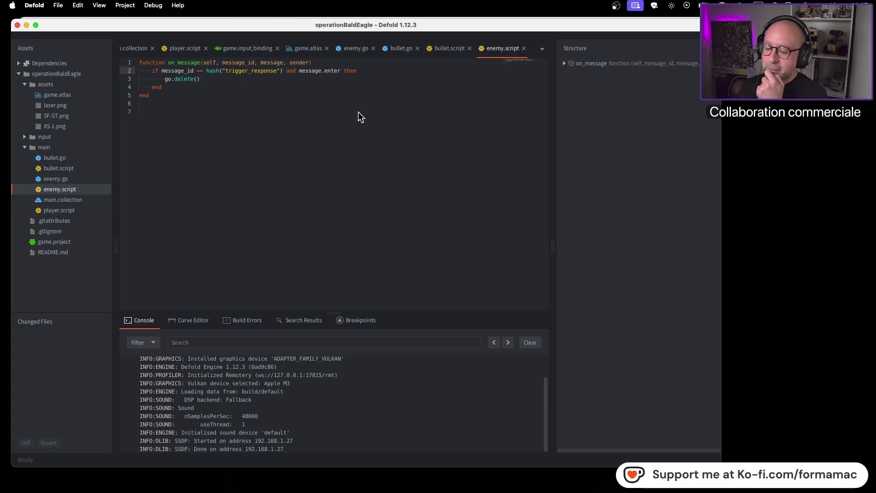
# Play the tutorial a little further, pause it, and return to Defold.
pyautogui.press('super+Tab')
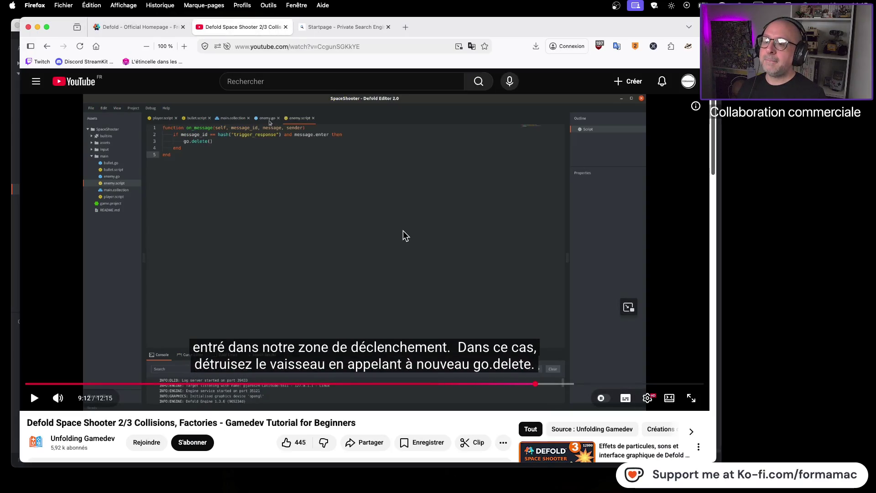
pyautogui.click(407, 230)
pyautogui.click(407, 230)
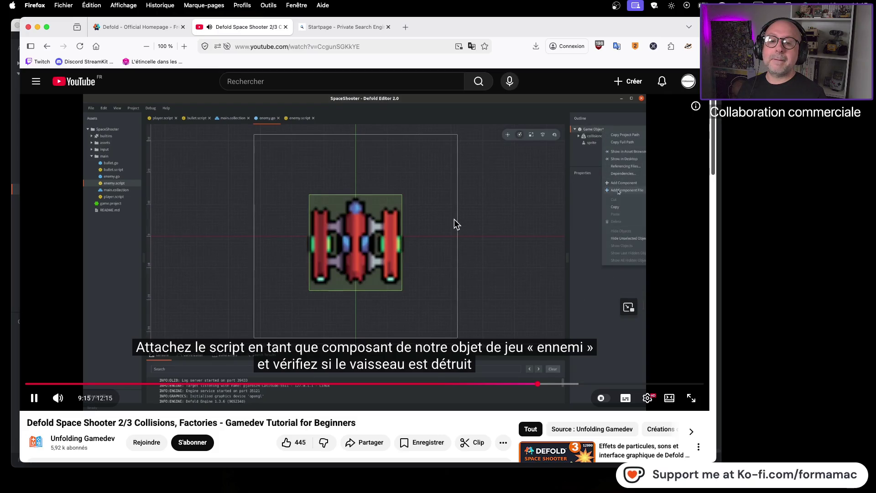
pyautogui.click(455, 224)
pyautogui.press('super+Tab')
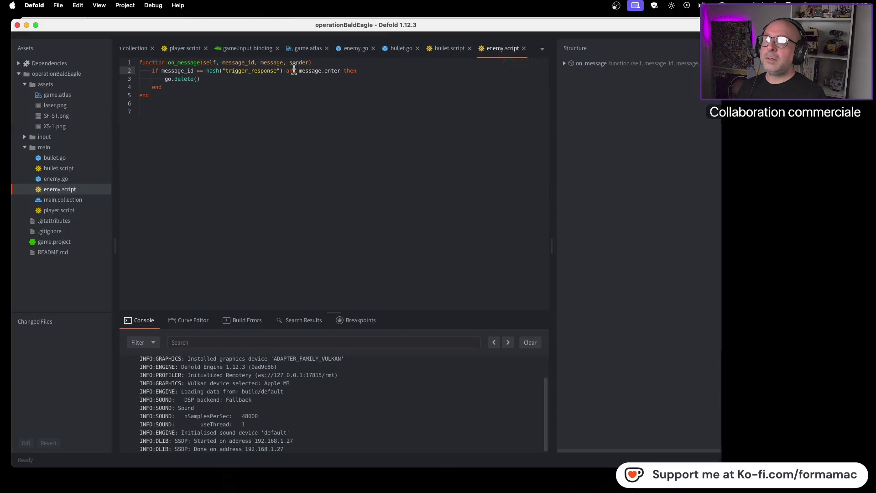
# Attach /main/enemy.script as a component of enemy.go's Game Object.
pyautogui.click(357, 51)
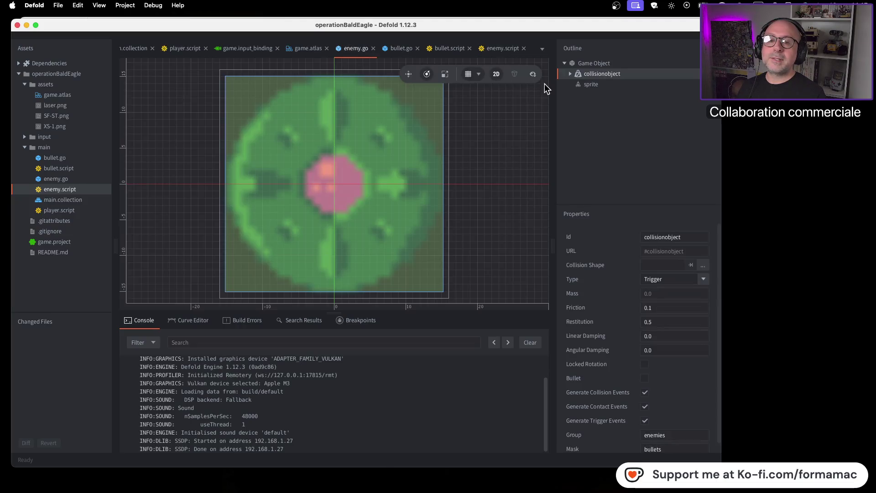
pyautogui.rightClick(608, 64)
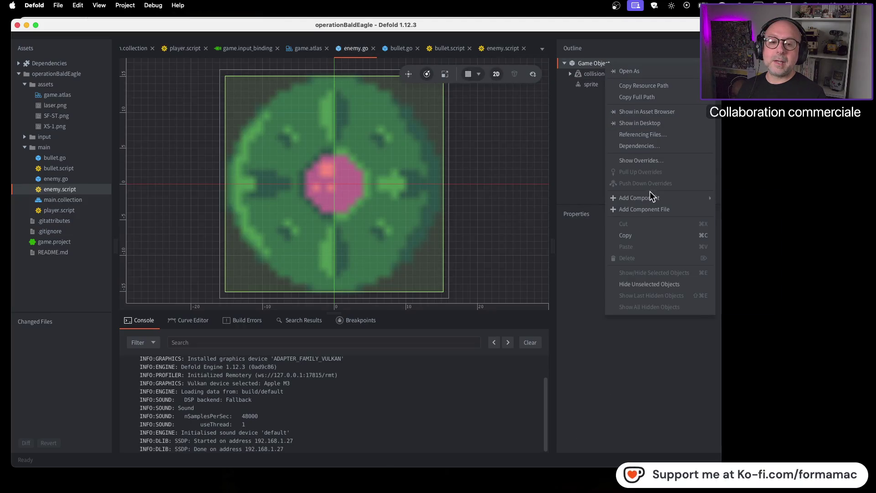
pyautogui.click(653, 211)
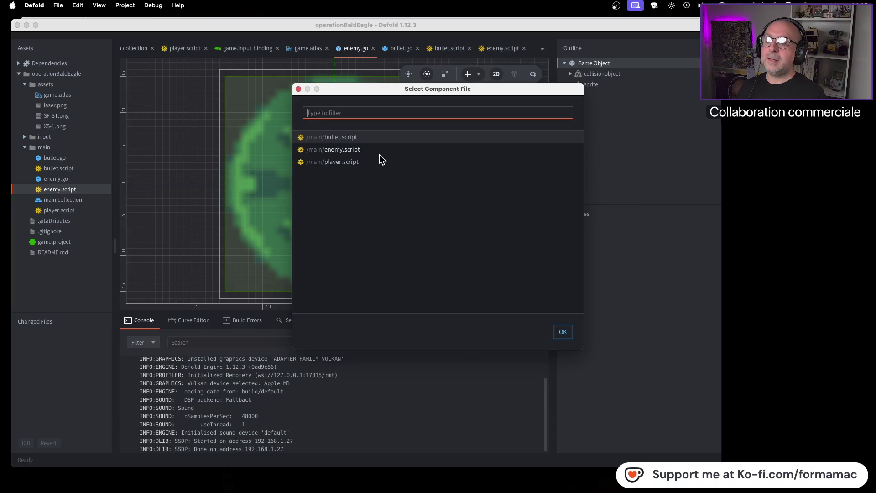
pyautogui.click(359, 152)
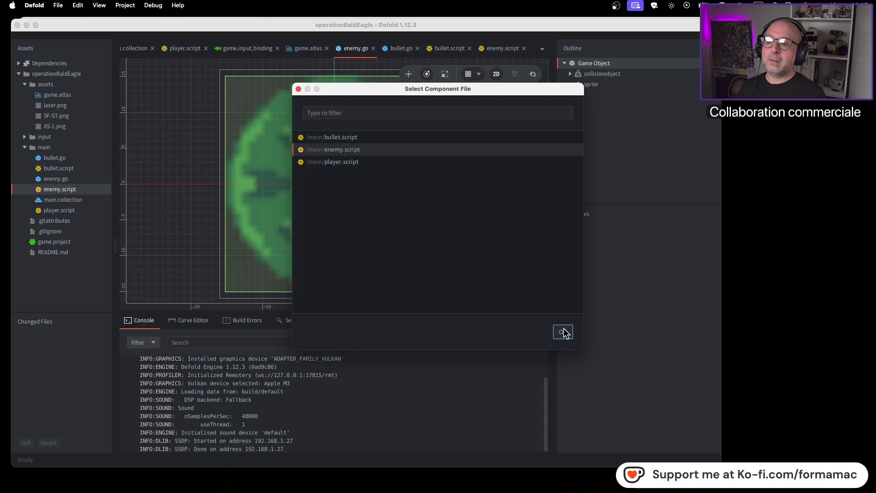
pyautogui.click(563, 332)
# Resume the tutorial video for a few seconds, then come back to Defold.
pyautogui.press('super+Tab')
pyautogui.click(475, 255)
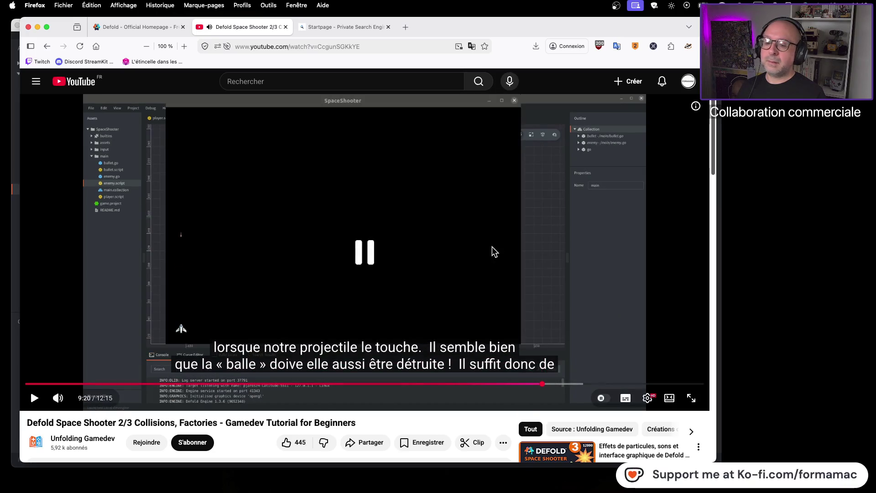
pyautogui.press('super+Tab')
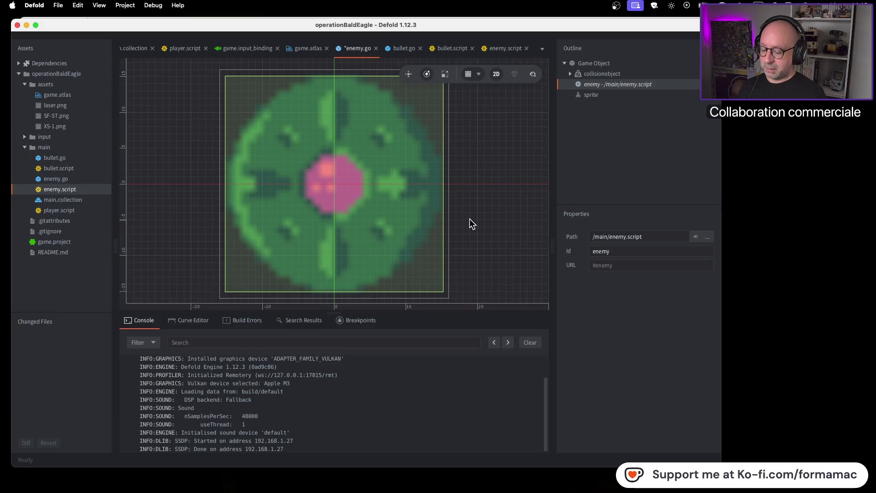
# Build and run the game with Cmd+B, close it, and play the tutorial's next part.
pyautogui.press('super+b')
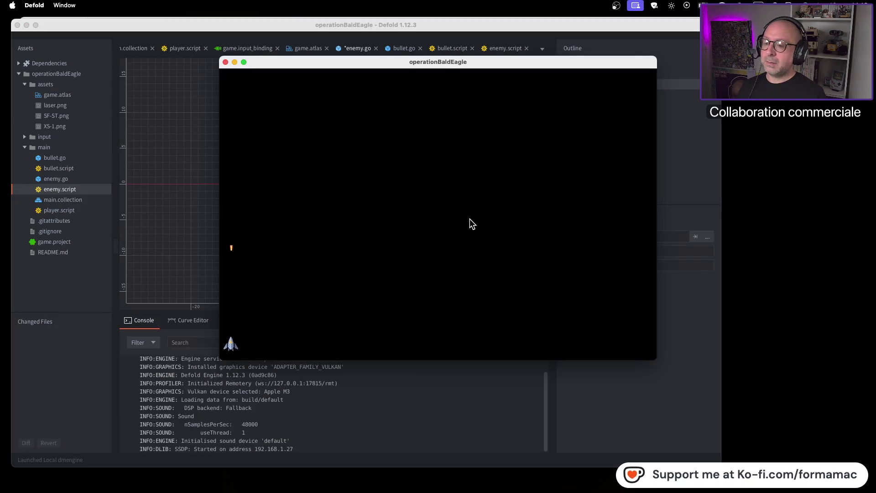
pyautogui.click(225, 62)
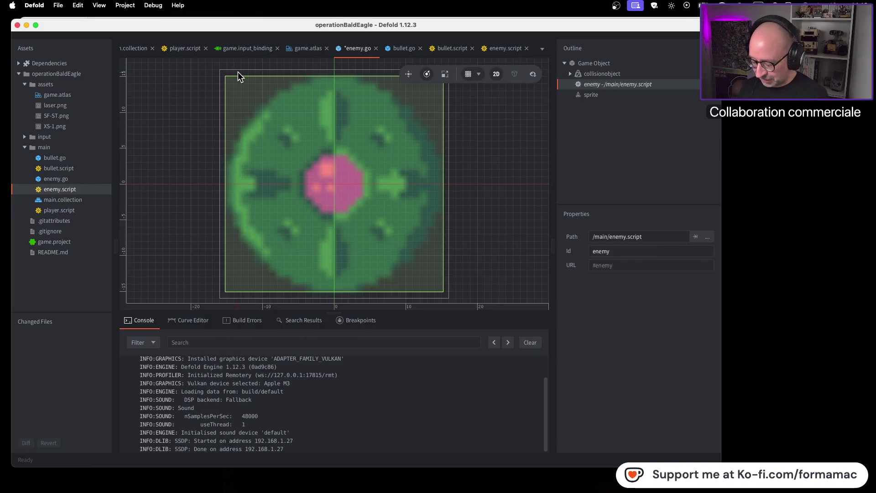
pyautogui.press('super+Tab')
pyautogui.press('space')
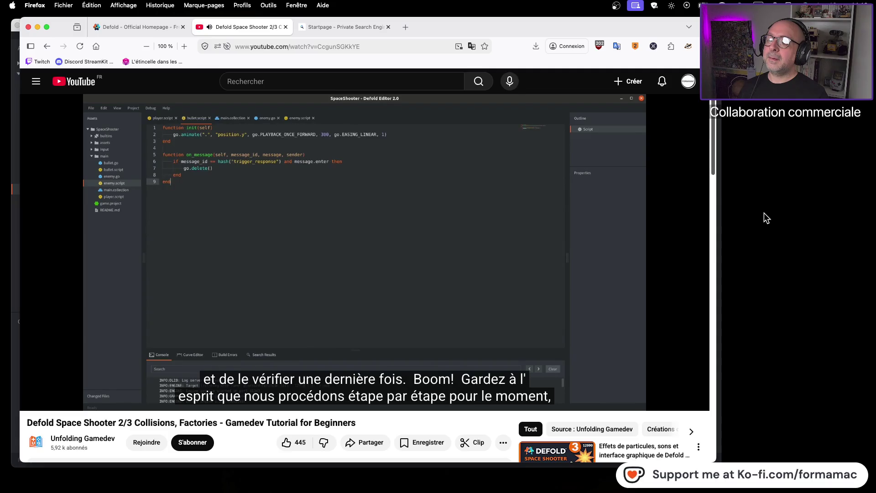
pyautogui.click(554, 250)
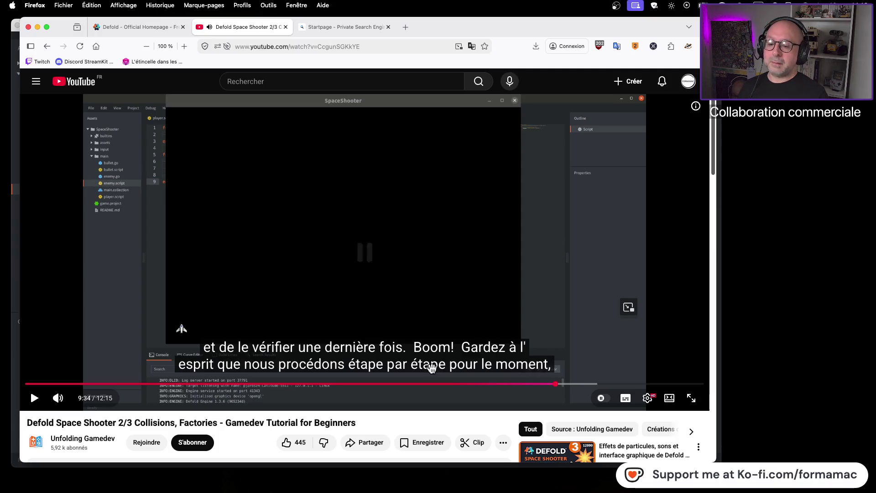
# Rewind the tutorial to 9:29, pause at 9:30, and reopen enemy.script in Defold.
pyautogui.moveTo(556, 387); pyautogui.dragTo(549, 387)
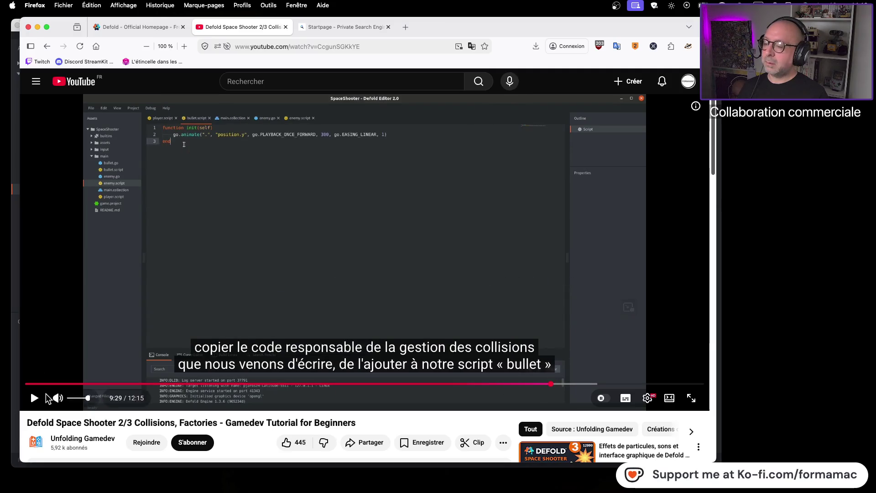
pyautogui.moveTo(36, 404)
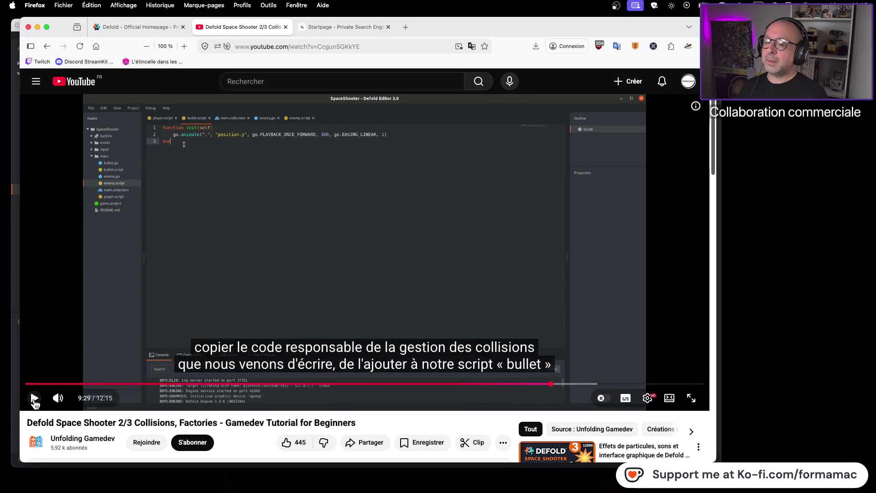
pyautogui.click(34, 400)
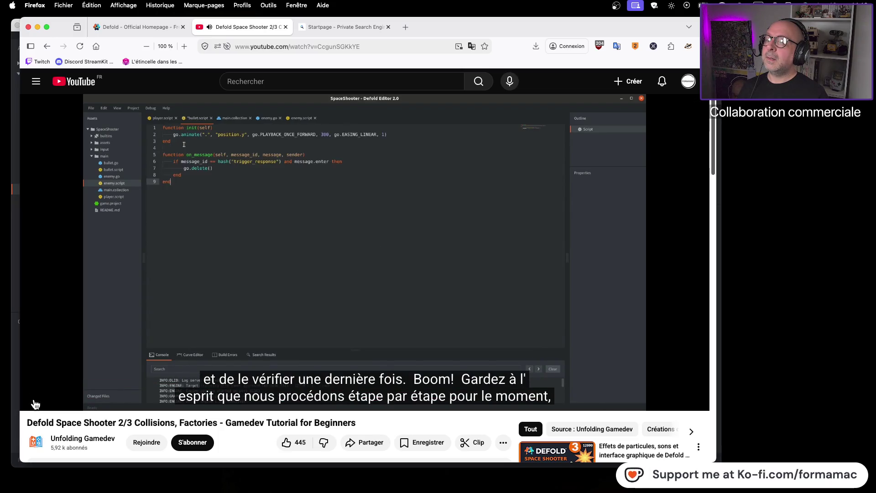
pyautogui.click(35, 403)
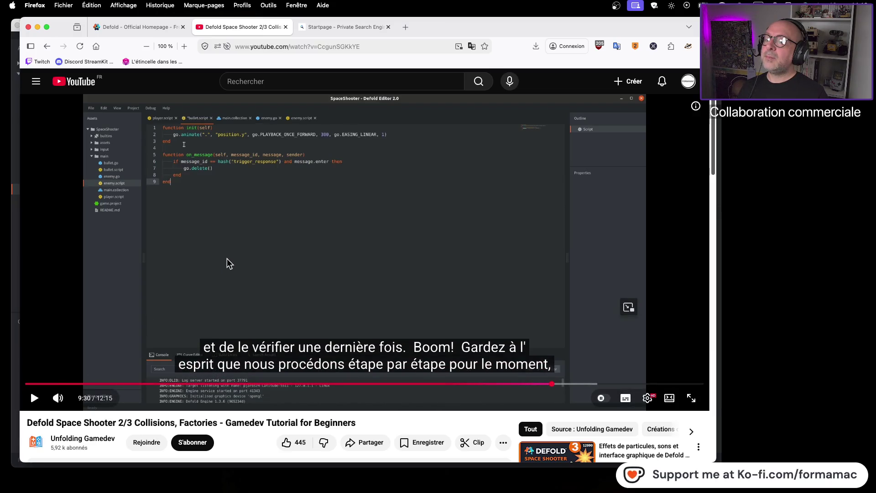
pyautogui.press('super+Tab')
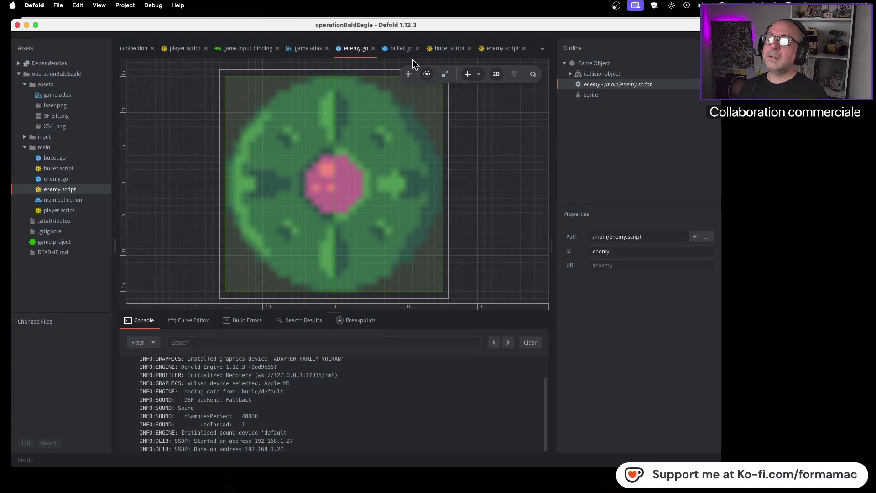
pyautogui.click(497, 48)
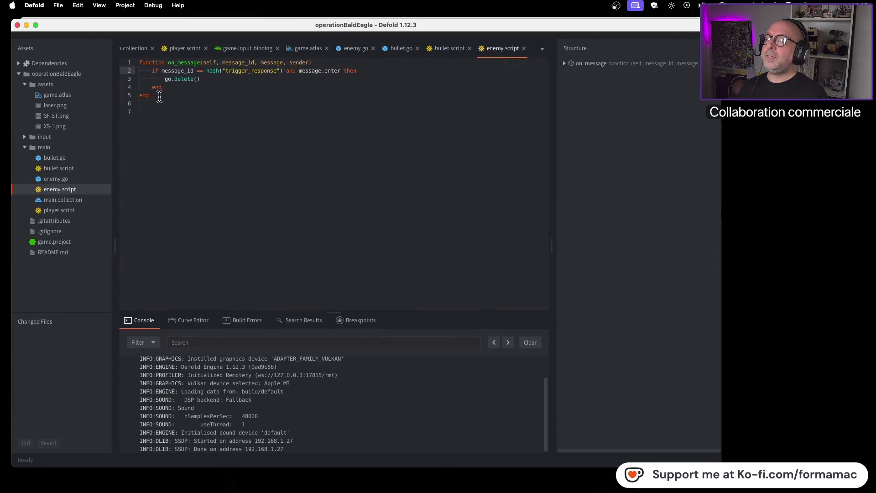
# Remove enemy.script's trailing blank lines and select its on_message function.
pyautogui.click(162, 105)
pyautogui.click(164, 111)
pyautogui.press('BackSpace')
pyautogui.press('BackSpace')
pyautogui.moveTo(167, 99); pyautogui.dragTo(129, 65)
pyautogui.press('super+c')
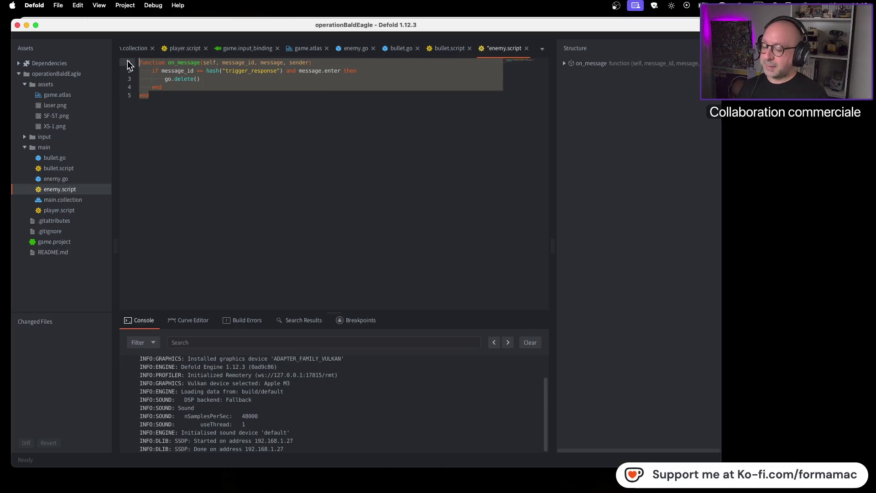
# Paste on_message below init in bullet.script, save, and build and run the game.
pyautogui.click(445, 48)
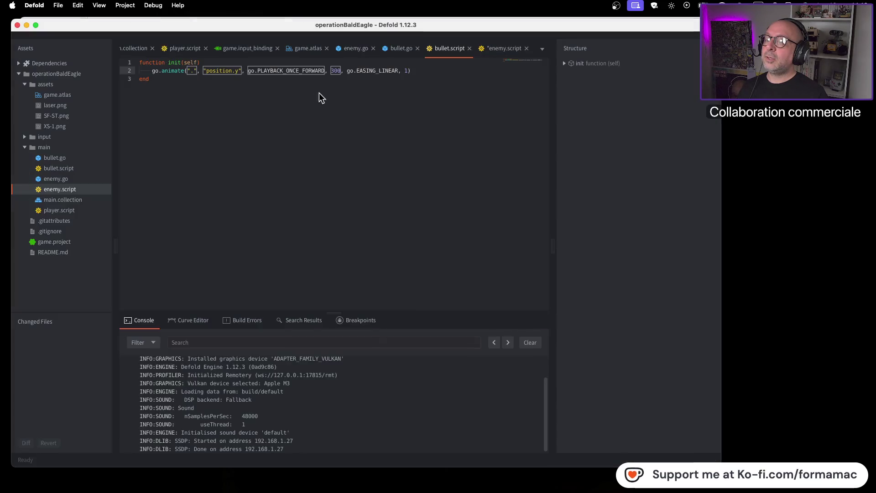
pyautogui.click(156, 79)
pyautogui.press('Return')
pyautogui.press('Return')
pyautogui.press('super+v')
pyautogui.press('super+s')
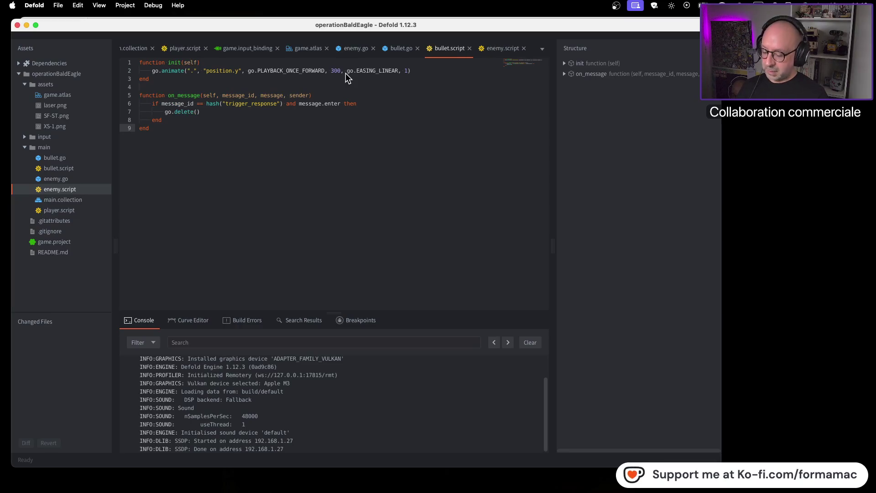
pyautogui.press('super+b')
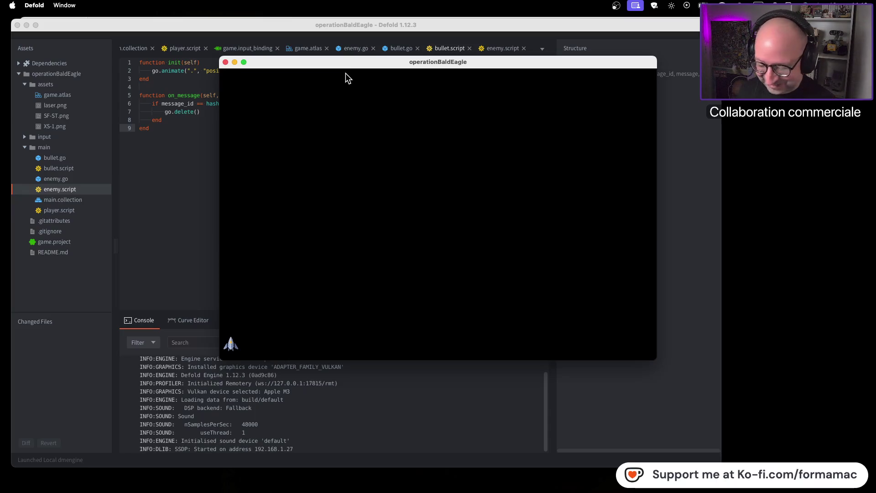
# Close the running game window and switch back to the YouTube tutorial.
pyautogui.click(226, 62)
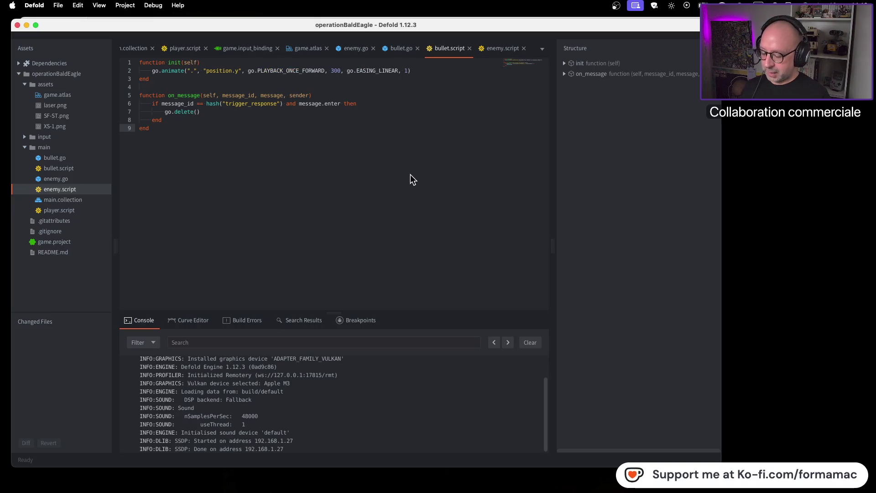
pyautogui.press('super+Tab')
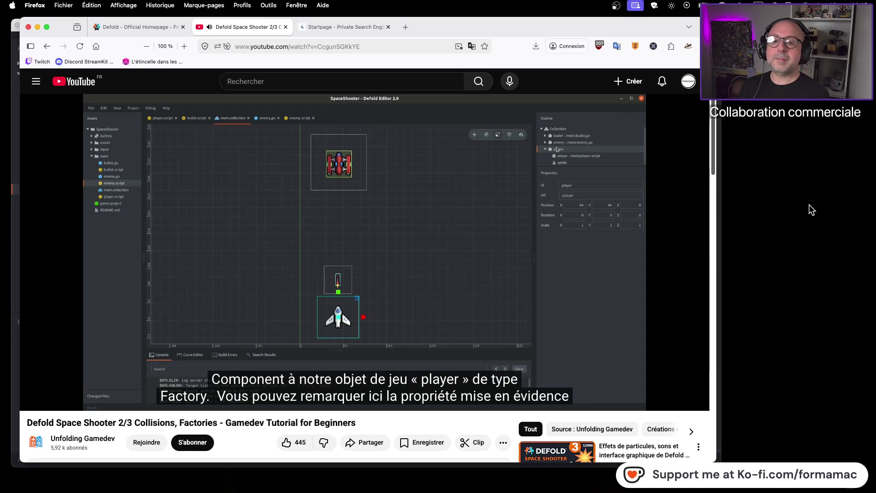
# Play and pause the tutorial to reach the player Factory step.
pyautogui.click(665, 239)
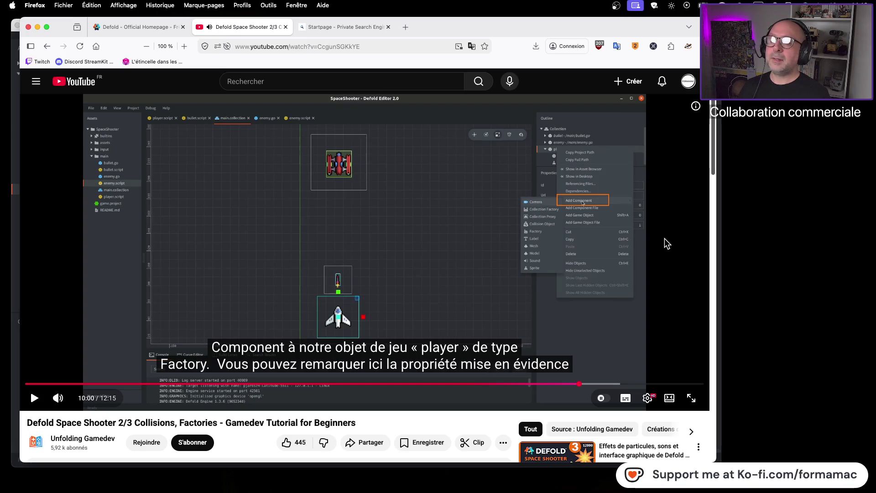
pyautogui.click(664, 238)
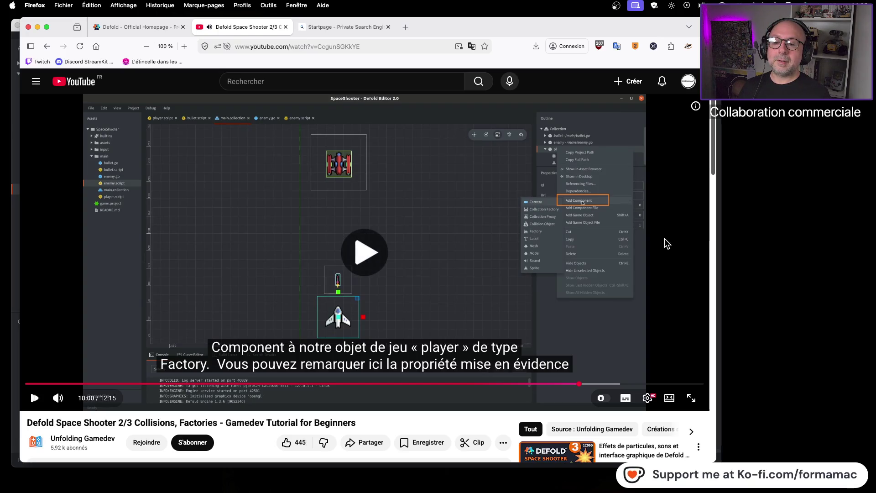
pyautogui.click(665, 238)
pyautogui.click(664, 238)
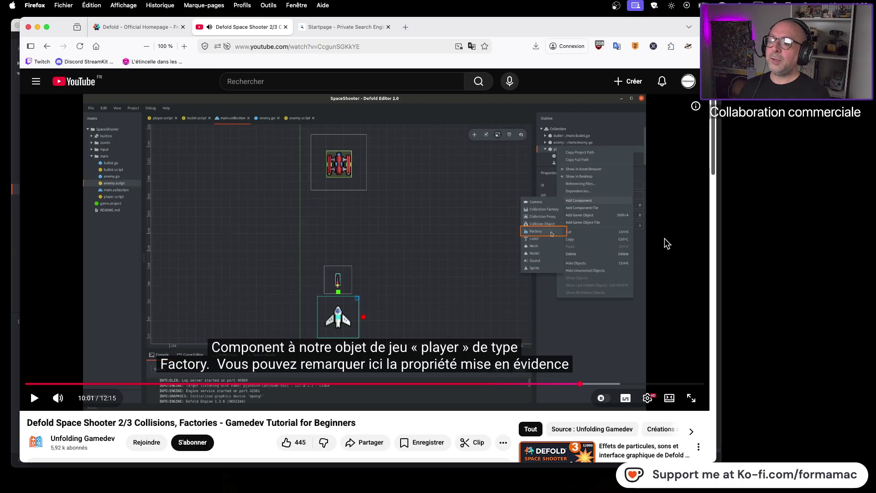
# In Defold, select the main assets folder and collapse then re-expand it.
pyautogui.press('super+Tab')
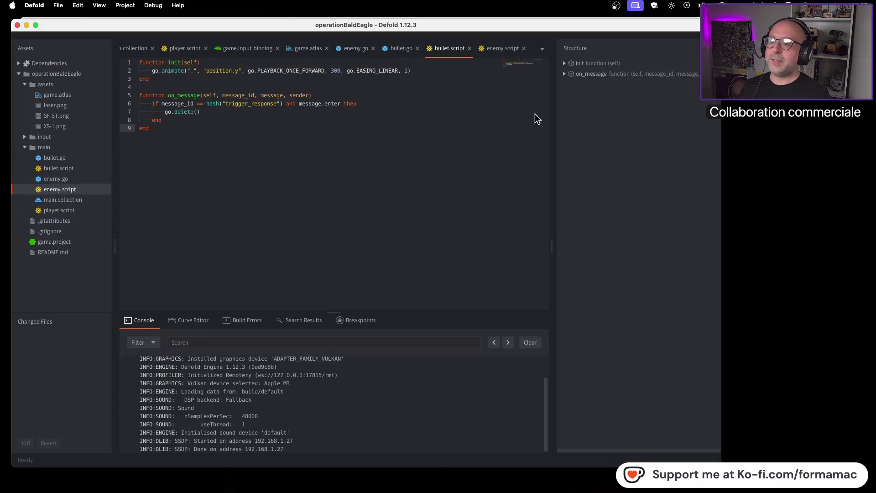
pyautogui.click(48, 148)
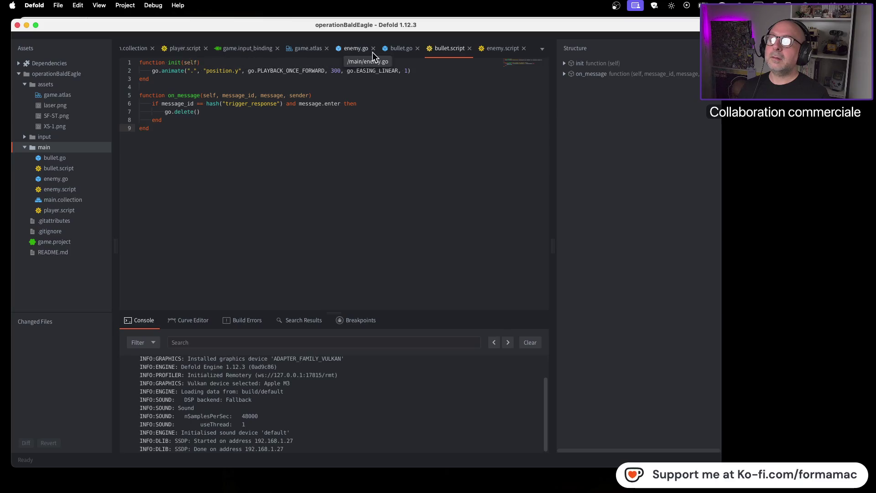
pyautogui.doubleClick(78, 147)
pyautogui.doubleClick(79, 147)
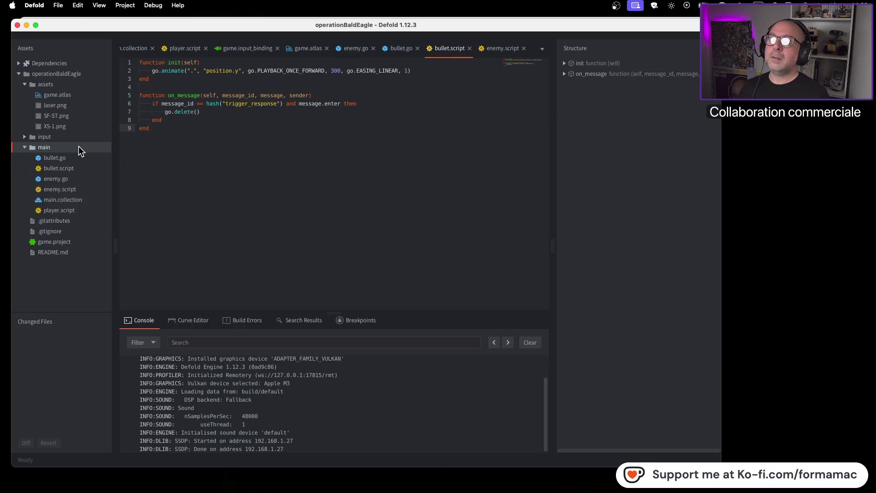
pyautogui.press('super+Tab')
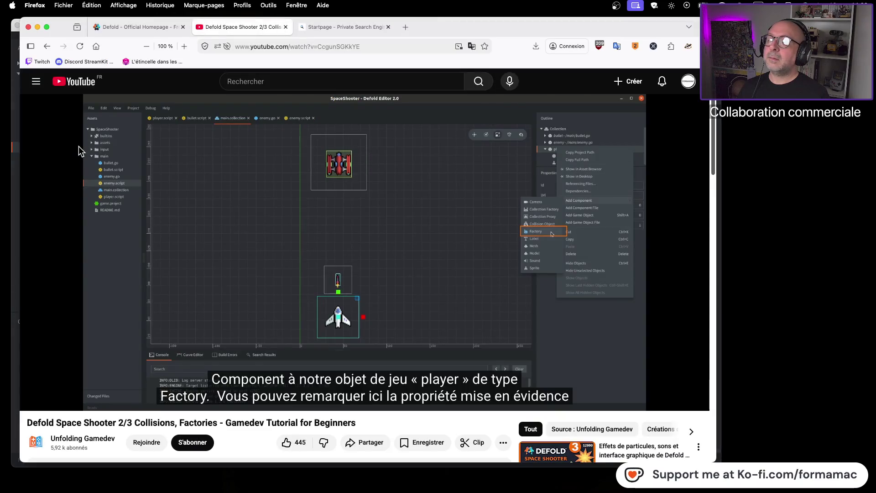
pyautogui.press('super+Tab')
# Open main.collection from the open-files tab list and deselect the bullet.
pyautogui.click(543, 49)
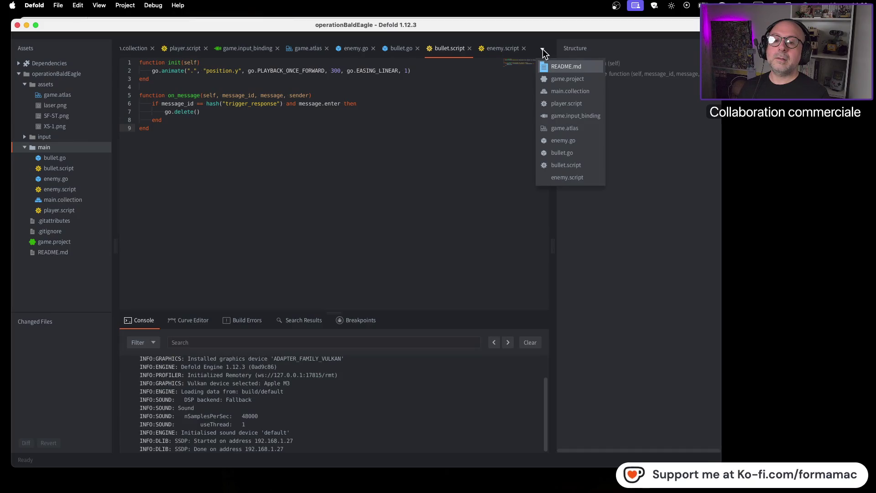
pyautogui.click(557, 92)
pyautogui.press('super+Tab')
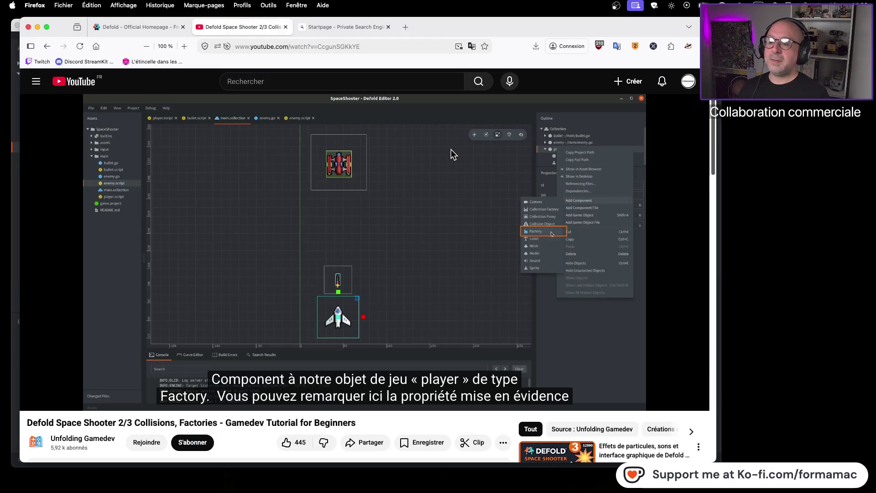
pyautogui.press('super+Tab')
pyautogui.click(444, 155)
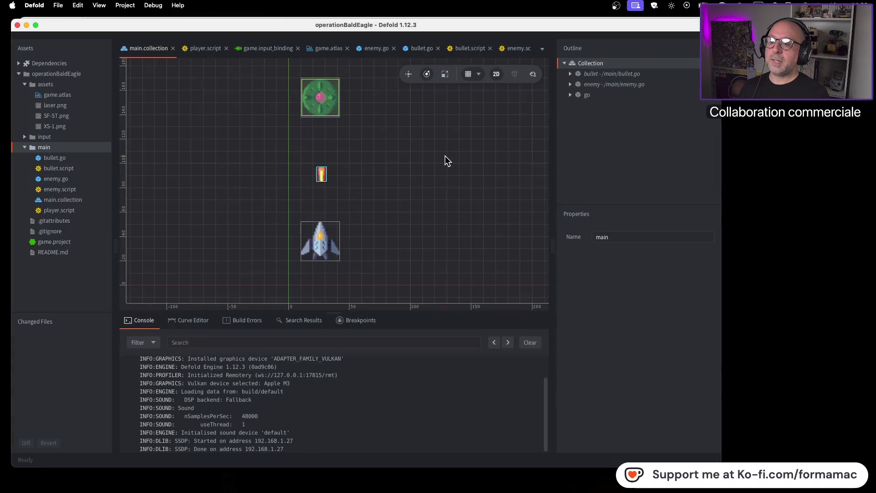
# Expand and then collapse the go, enemy and bullet objects in the Outline to inspect their components.
pyautogui.press('super+Tab')
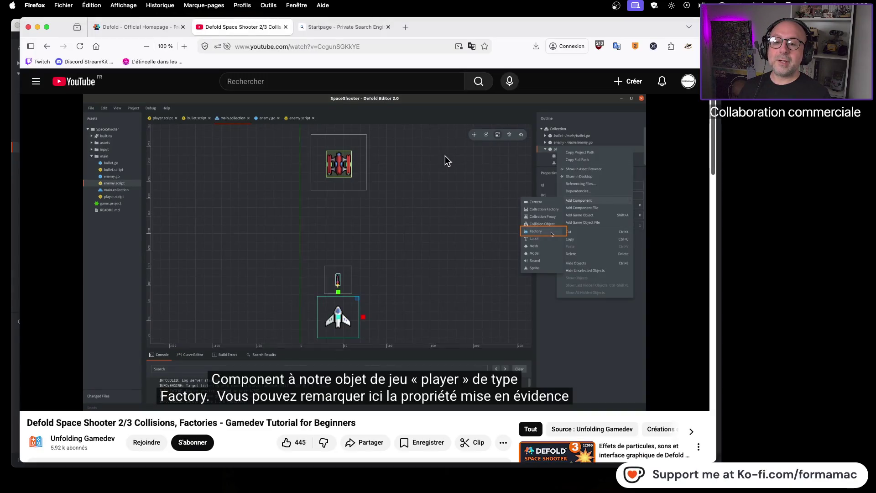
pyautogui.press('super+Tab')
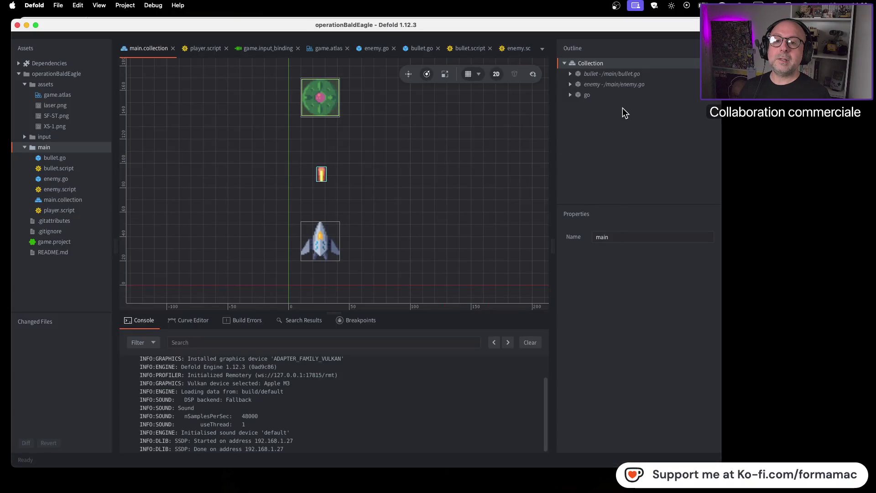
pyautogui.click(571, 95)
pyautogui.click(570, 84)
pyautogui.click(570, 74)
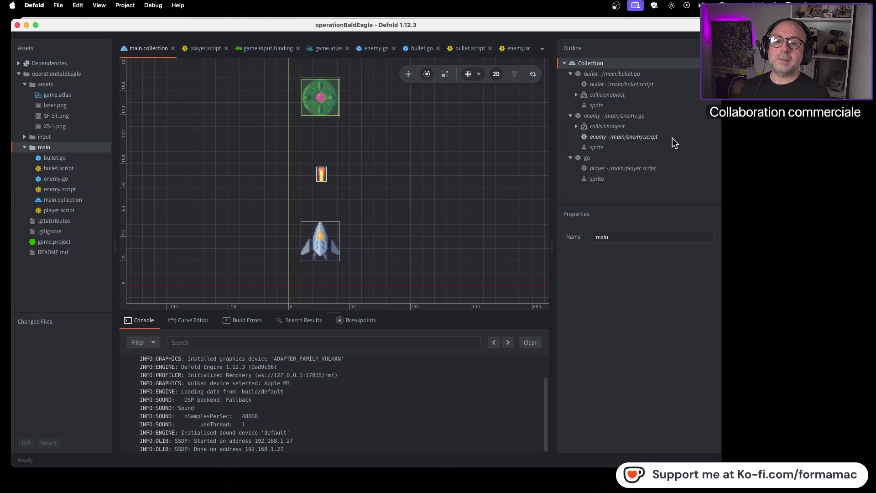
pyautogui.press('super+Tab')
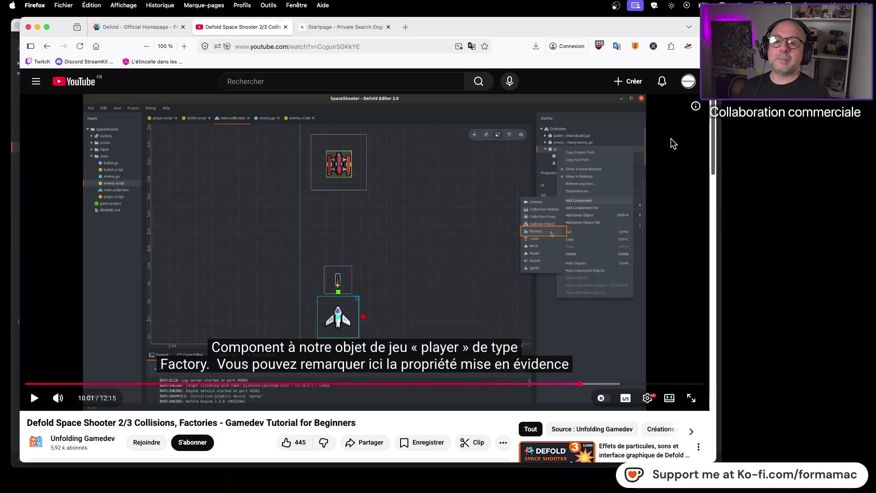
pyautogui.press('super+Tab')
pyautogui.click(570, 158)
pyautogui.click(570, 115)
pyautogui.click(571, 73)
# Expand and select the go object, then select its Id 'go' for replacement.
pyautogui.click(571, 95)
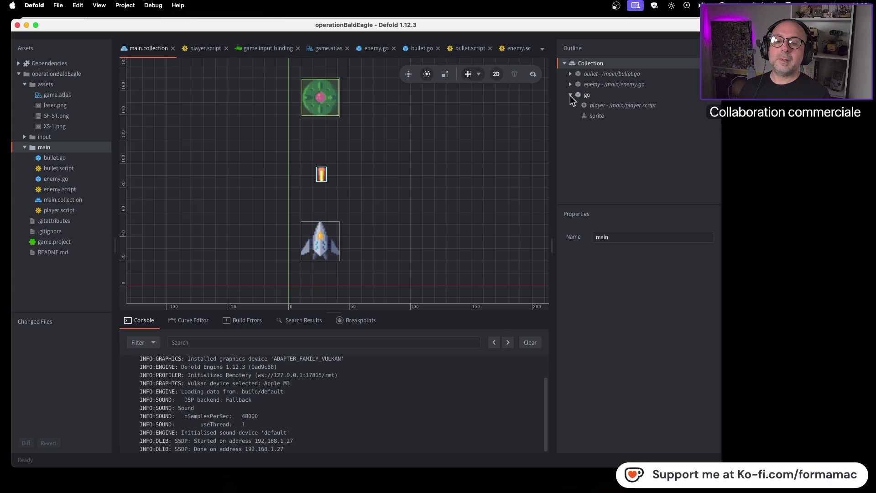
pyautogui.click(603, 115)
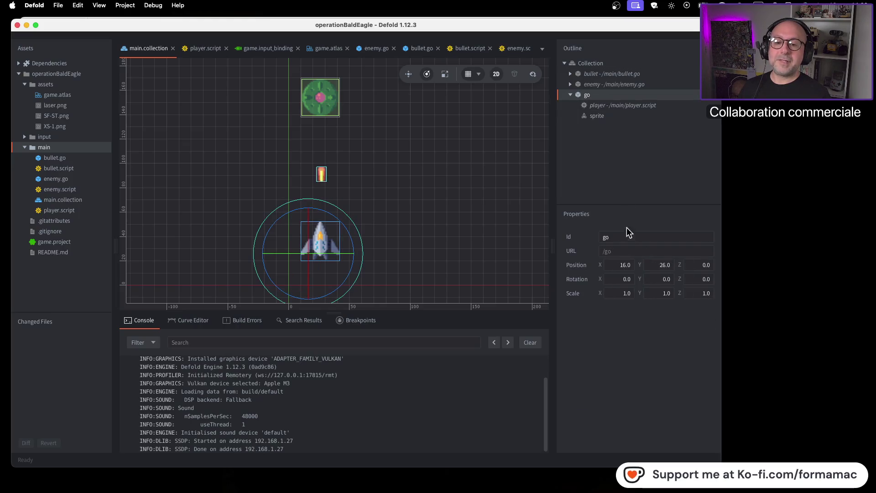
pyautogui.press('super+Tab')
pyautogui.press('space')
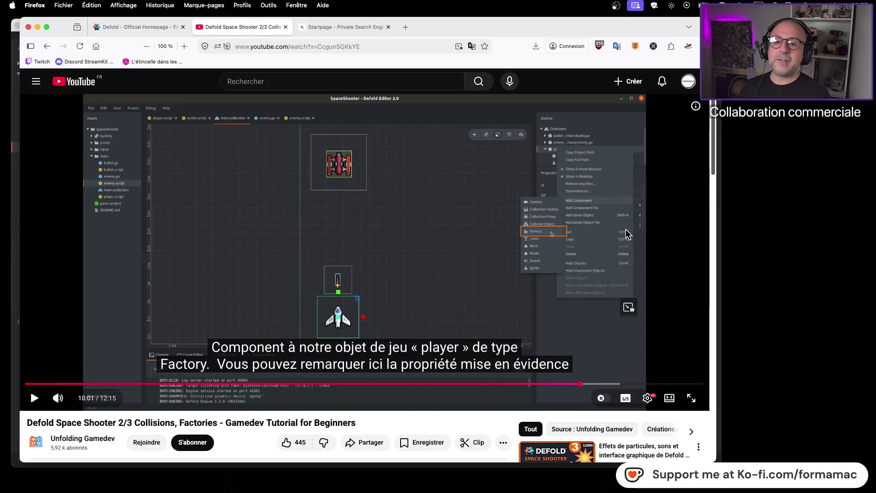
pyautogui.press('super+Tab')
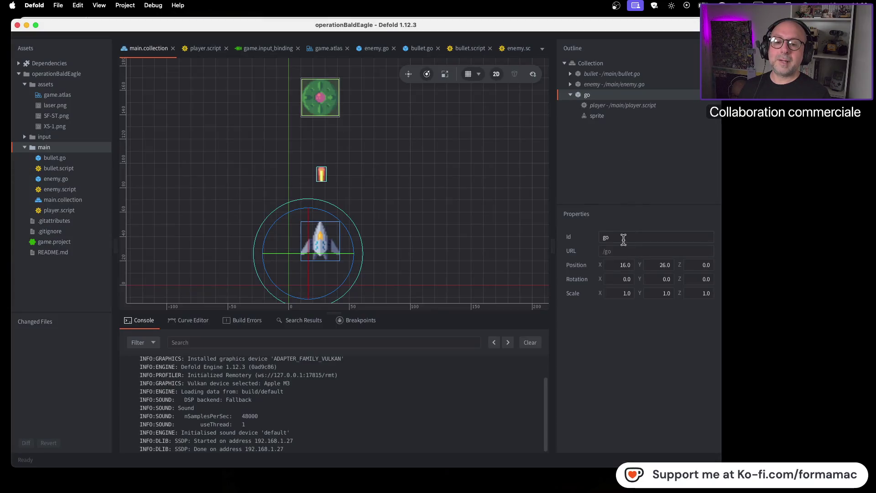
pyautogui.doubleClick(622, 237)
# Change the game object's Id from 'go' to 'player' and save the project.
pyautogui.write('lz')
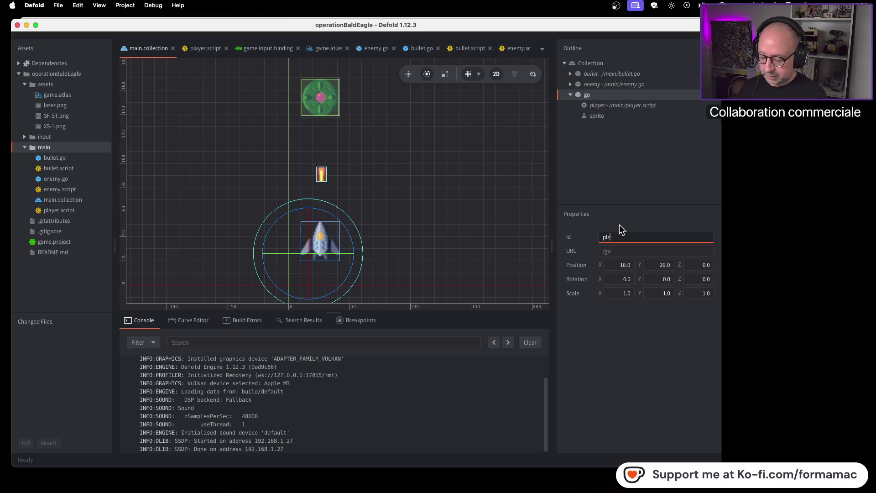
pyautogui.press('BackSpace')
pyautogui.write('ayer')
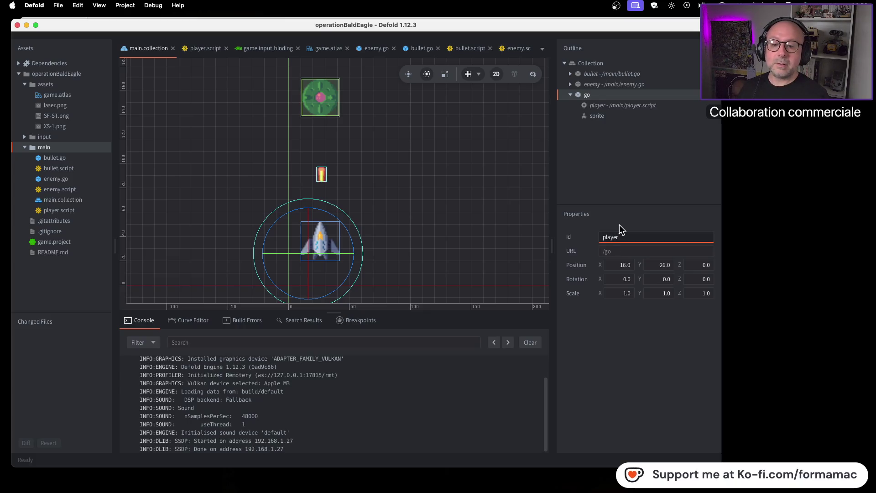
pyautogui.press('Return')
pyautogui.press('super+s')
# Build and run the game, steer the ship right and left, then close it.
pyautogui.press('super+b')
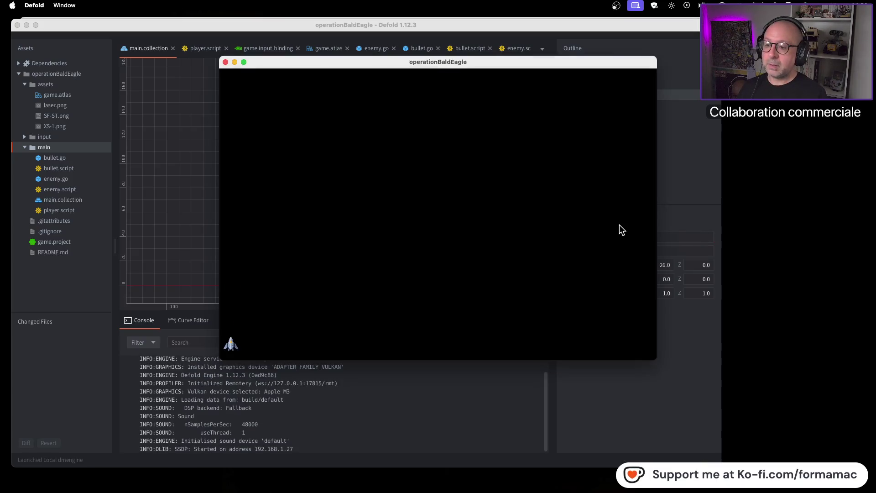
pyautogui.press('Right')
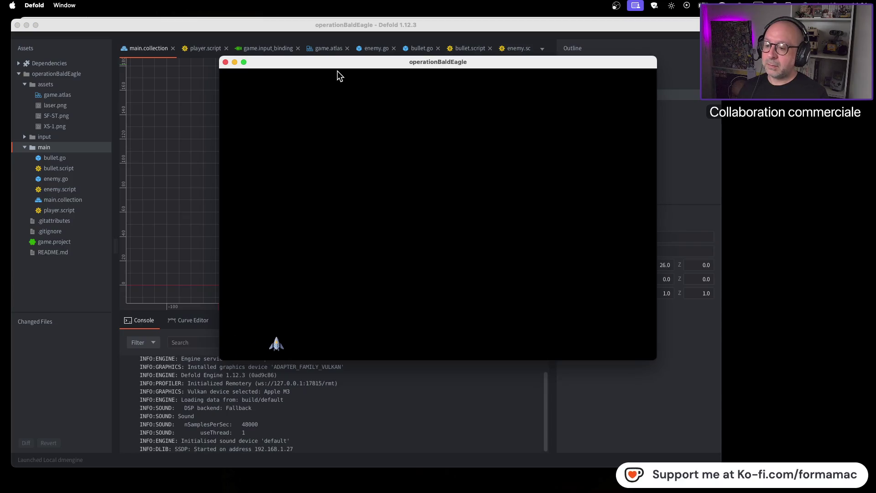
pyautogui.press('Left')
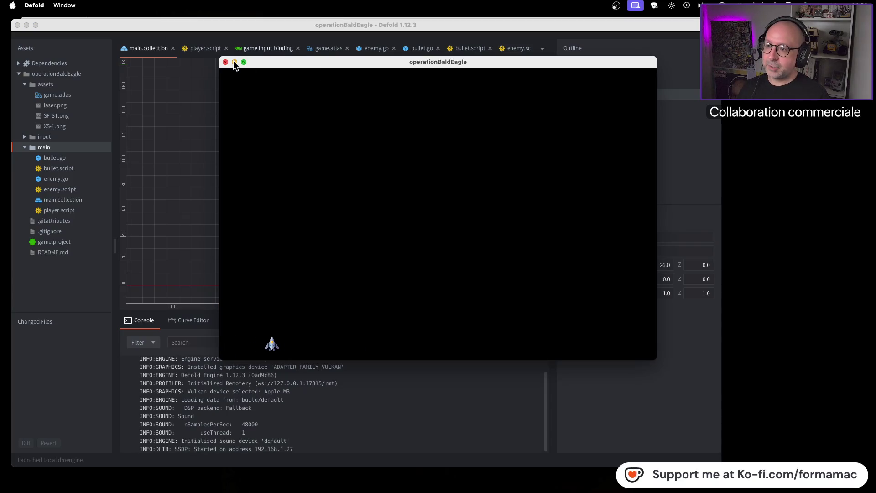
pyautogui.click(226, 62)
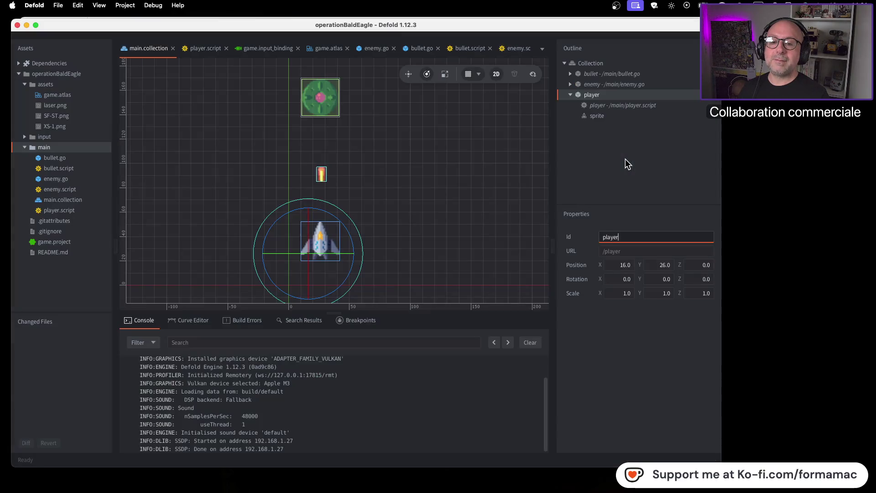
pyautogui.rightClick(601, 106)
# Add a Factory component to the player object.
pyautogui.moveTo(645, 234)
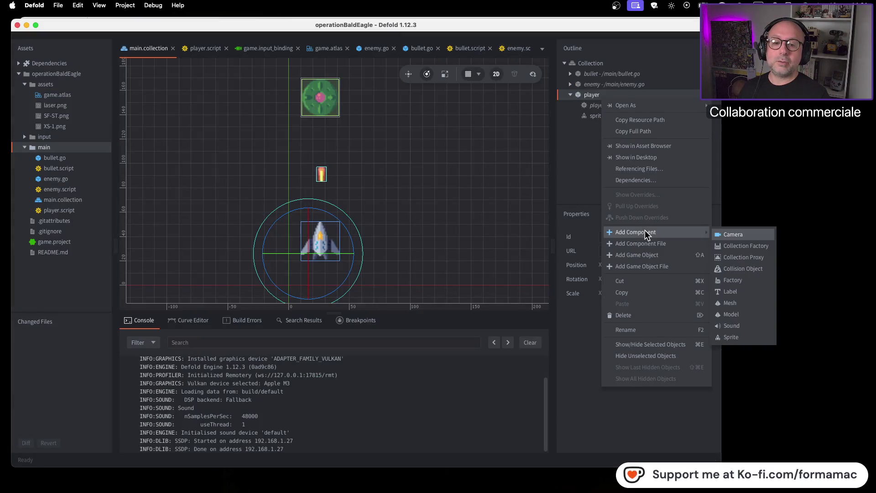
pyautogui.click(741, 280)
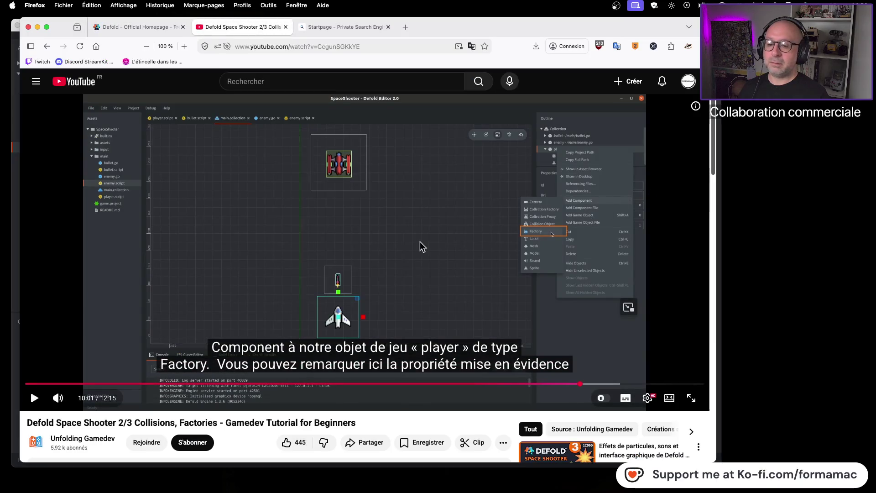
pyautogui.press('space')
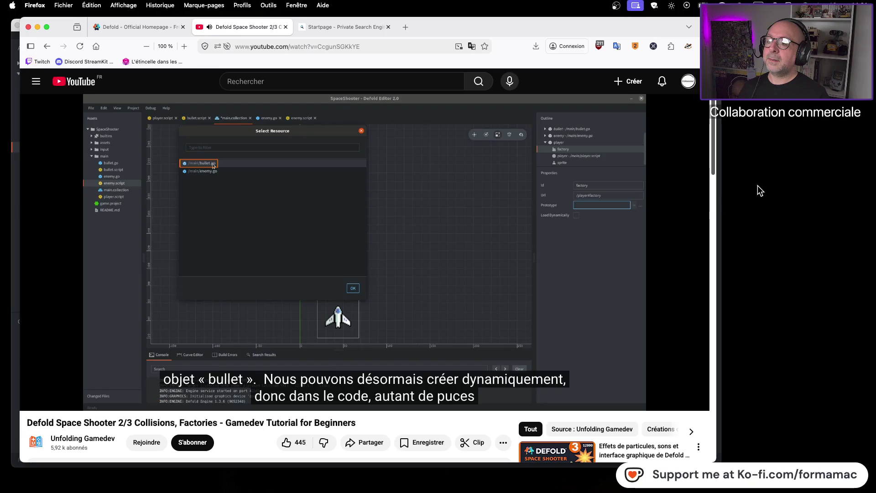
pyautogui.click(498, 244)
pyautogui.press('super+Tab')
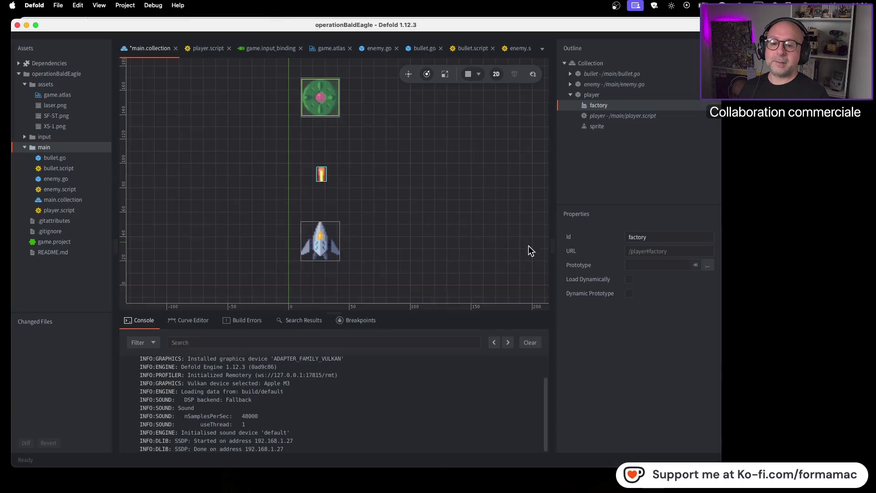
# Set the factory's Prototype to /main/bullet.go.
pyautogui.click(707, 266)
pyautogui.press('Down')
pyautogui.click(555, 334)
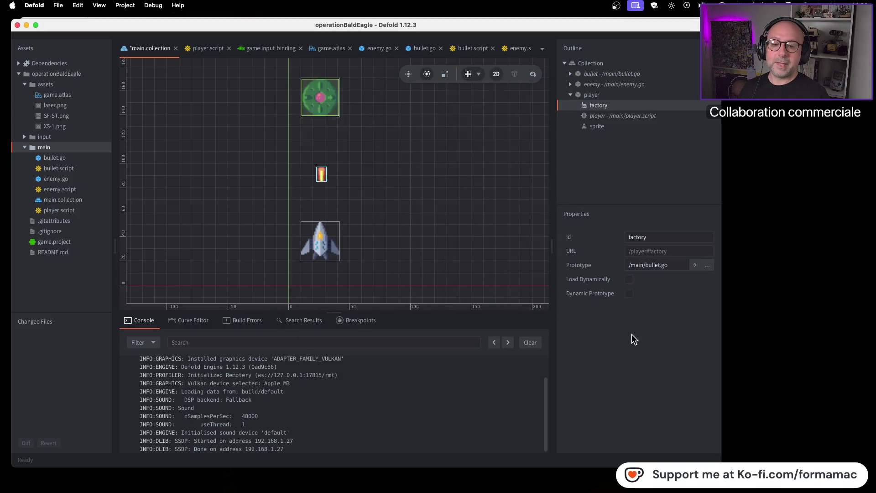
pyautogui.press('super+Tab')
pyautogui.click(505, 298)
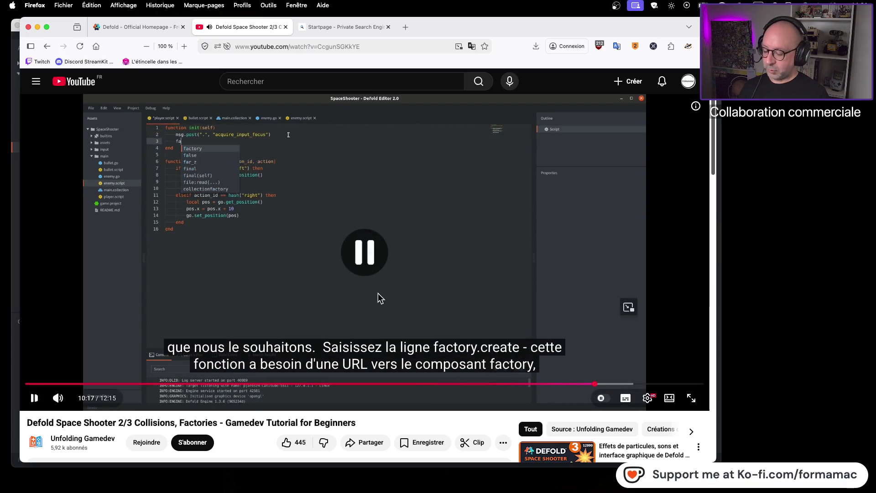
# Confirm the accidental page save, then trash the saved tutorial HTML file from the desktop.
pyautogui.press('super+s')
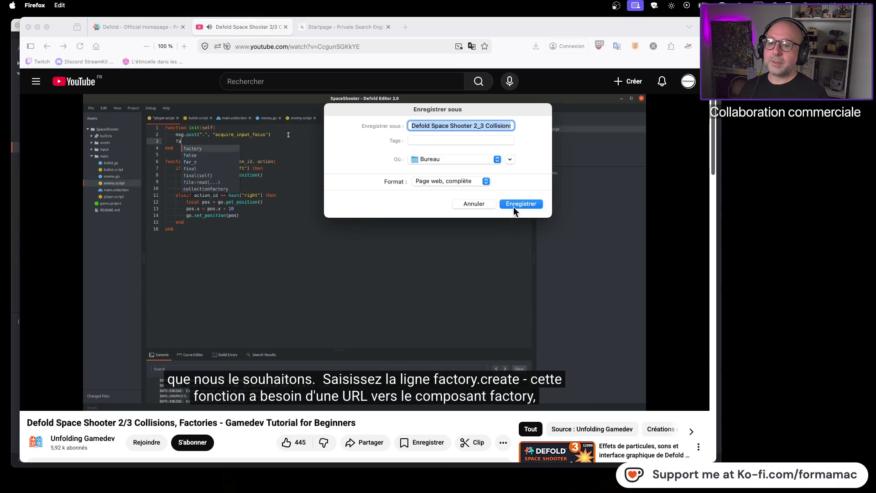
pyautogui.click(513, 207)
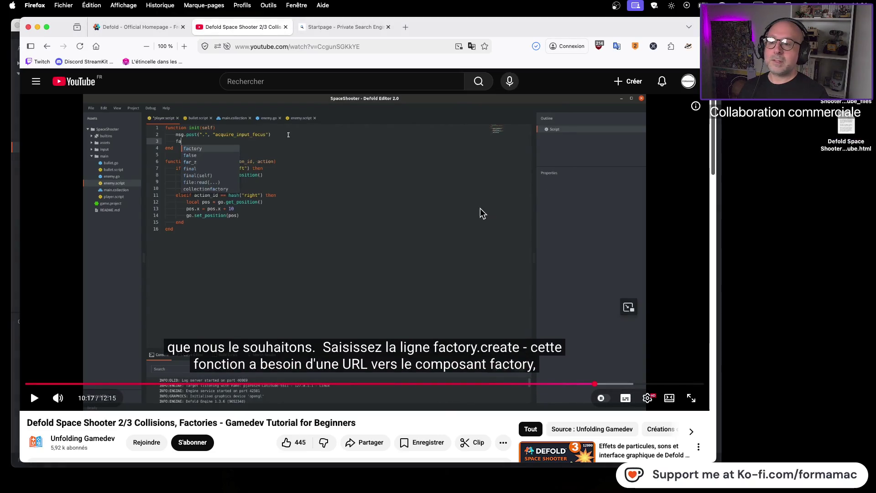
pyautogui.click(846, 145)
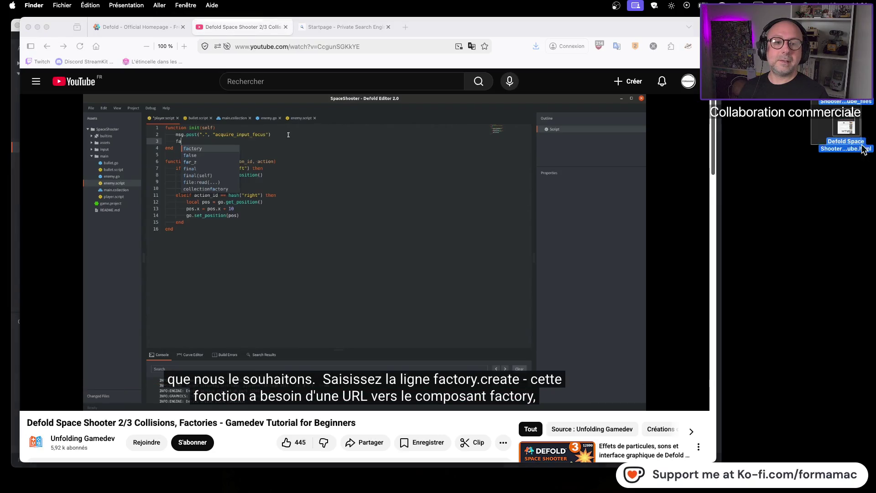
pyautogui.press('super+BackSpace')
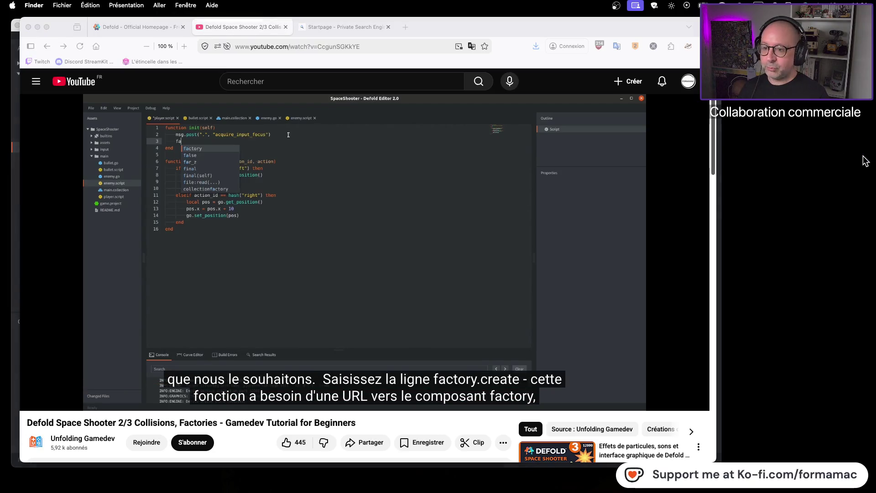
pyautogui.press('super+Tab')
pyautogui.press('super+Tab')
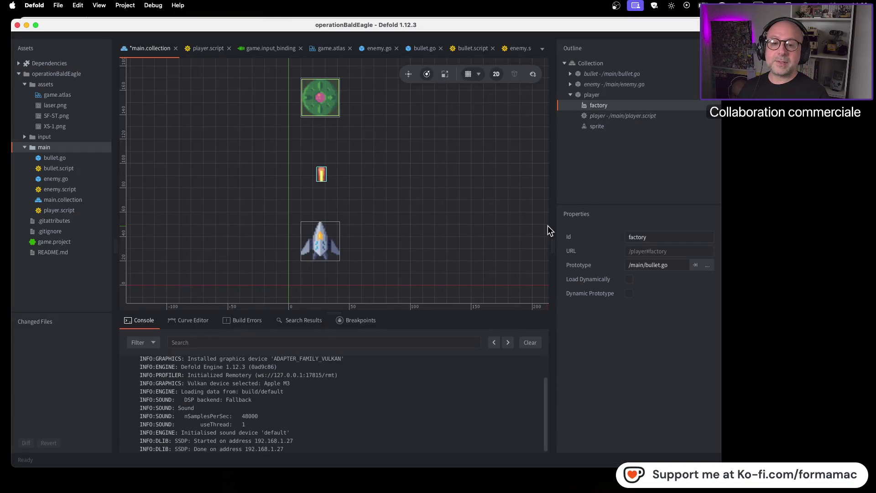
# Save main.collection and open player.script from the open-files list.
pyautogui.press('super+s')
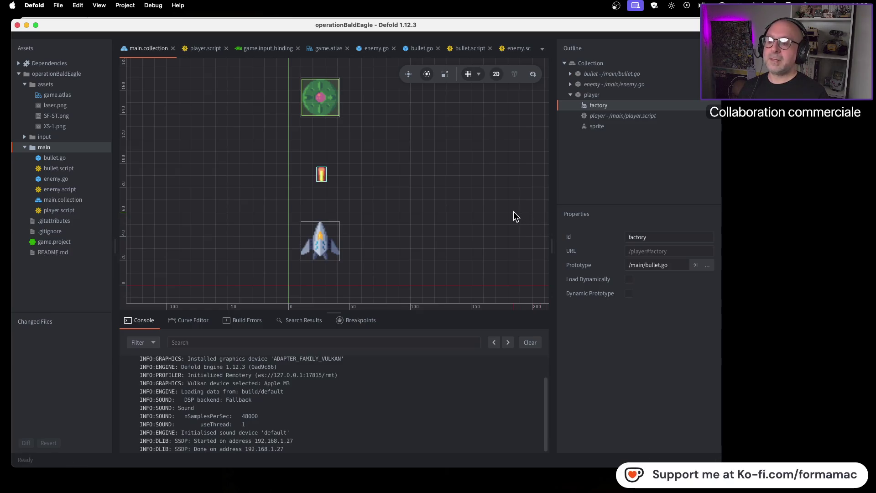
pyautogui.press('super+Tab')
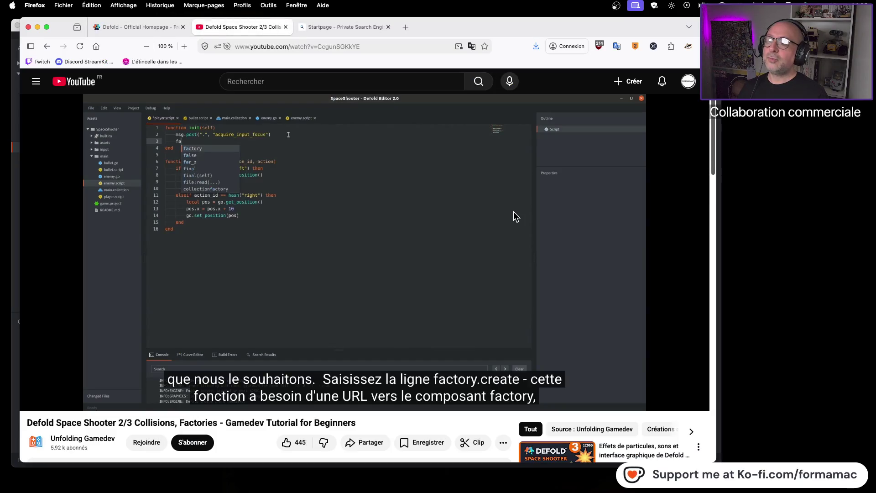
pyautogui.press('super+Tab')
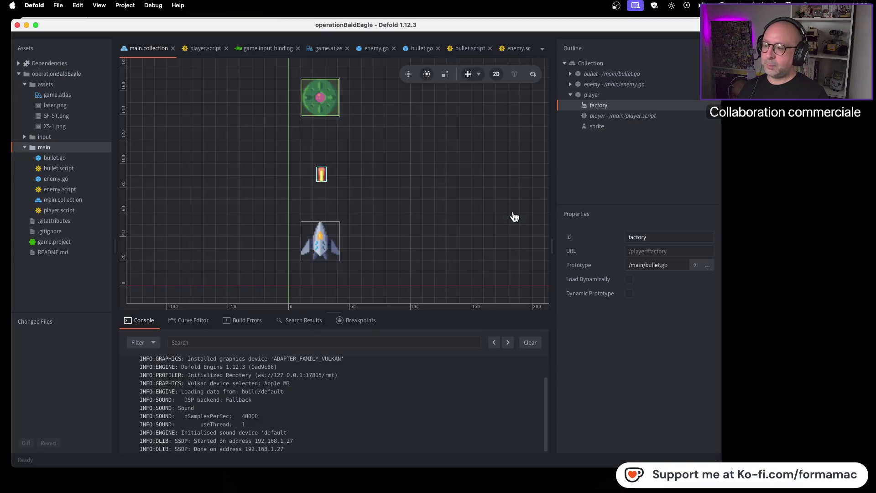
pyautogui.click(542, 49)
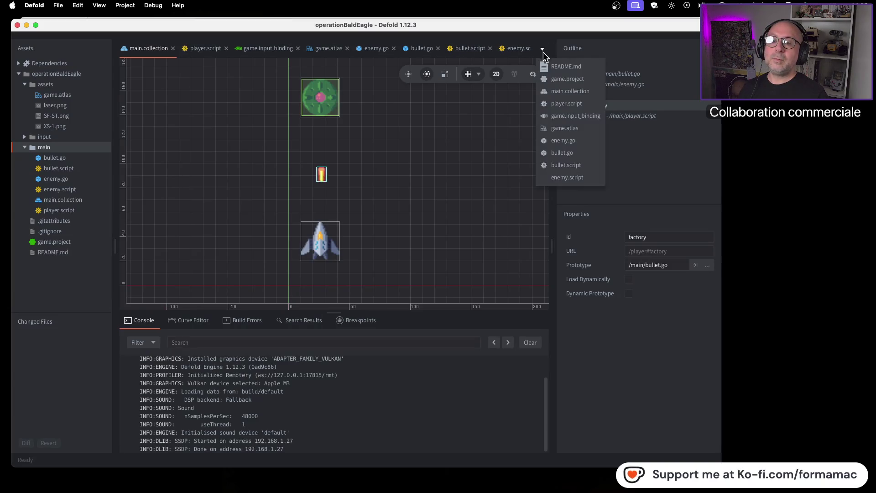
pyautogui.click(579, 104)
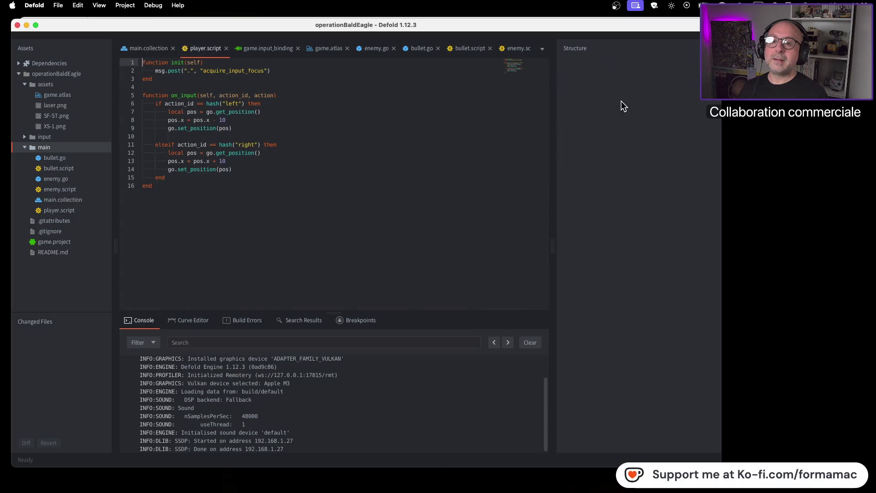
# Play the tutorial until it shows factory.create("#factory") in init, pausing at 10:31.
pyautogui.press('super+Tab')
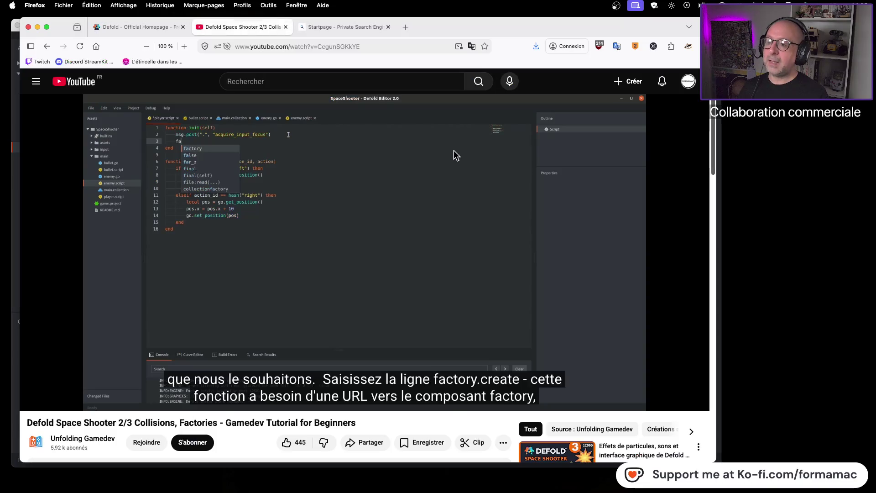
pyautogui.click(442, 167)
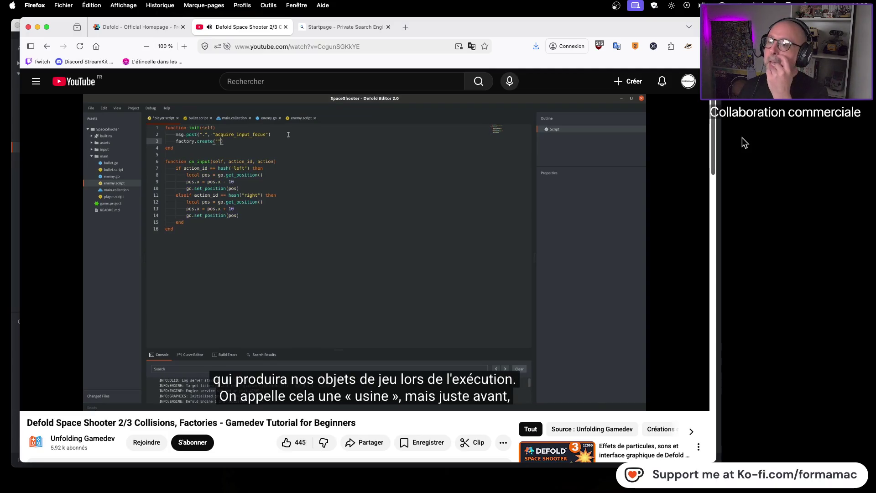
pyautogui.moveTo(552, 178)
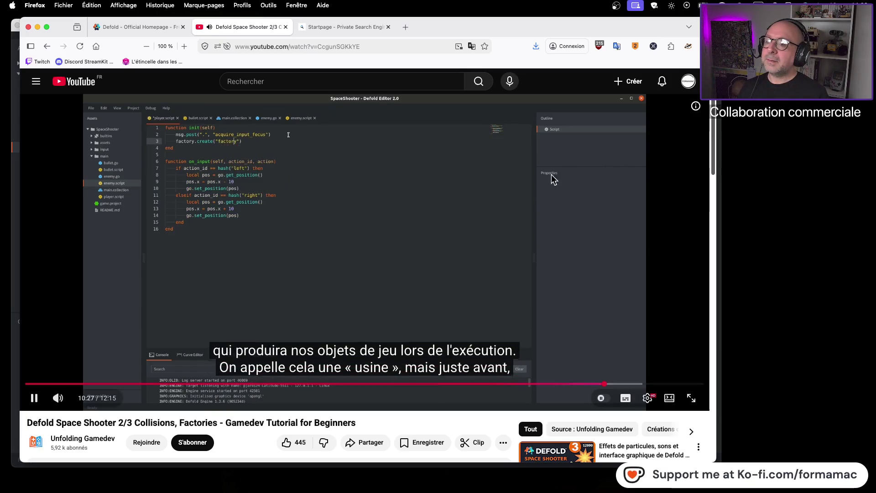
pyautogui.click(441, 228)
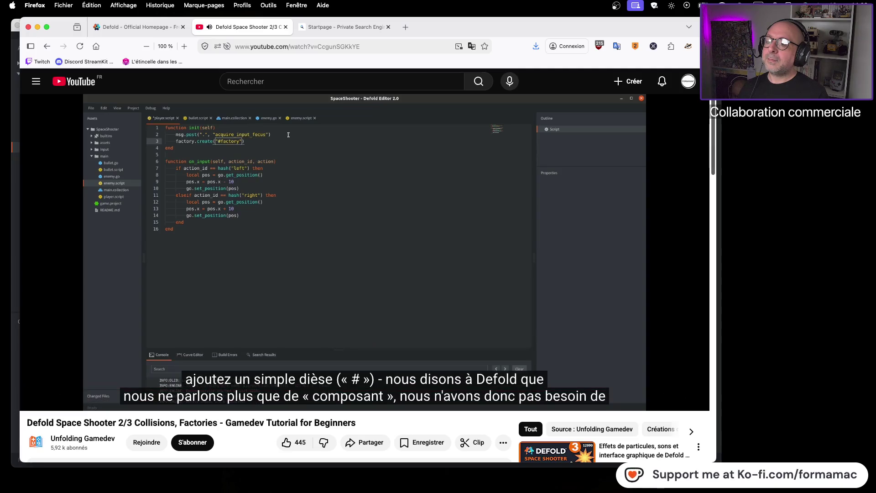
pyautogui.press('super+Tab')
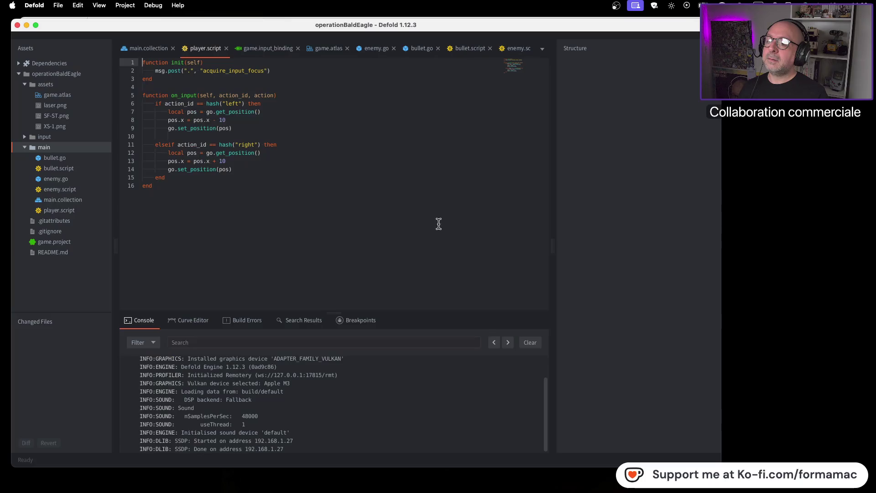
# Start a new line 3 in init and insert the factory.create call template via autocomplete.
pyautogui.click(287, 68)
pyautogui.press('super+Tab')
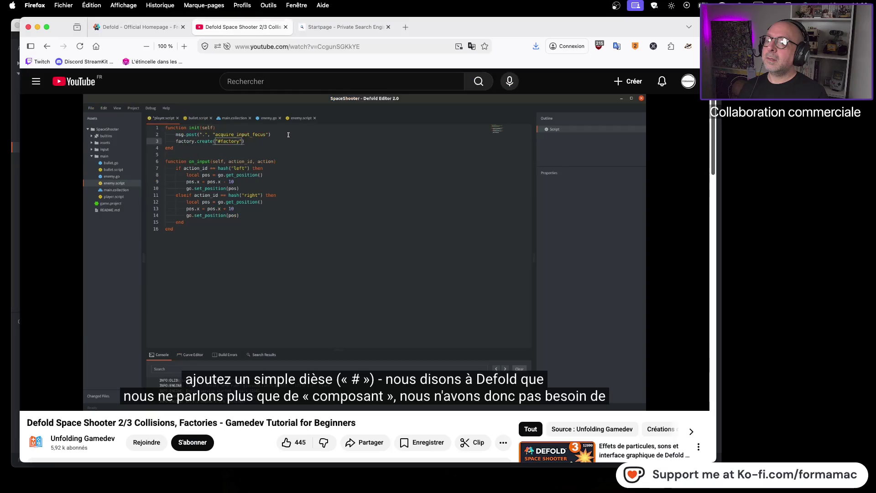
pyautogui.press('super+Tab')
pyautogui.press('Return')
pyautogui.write('fact')
pyautogui.press('Return')
pyautogui.press('super+Tab')
pyautogui.press('super+Tab')
pyautogui.write('factory.')
pyautogui.press('Return')
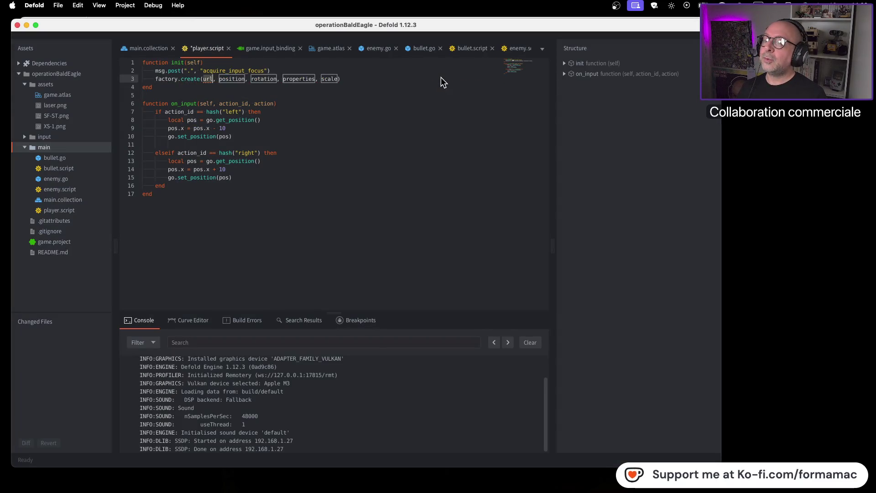
pyautogui.press('super+Tab')
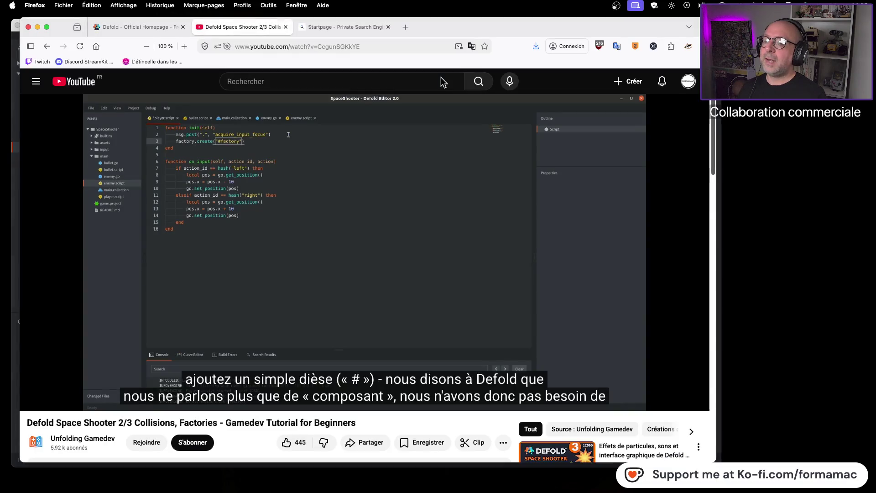
pyautogui.press('super+Tab')
# Set the url argument to "#factory" and delete the leftover placeholder arguments.
pyautogui.write('"#fac')
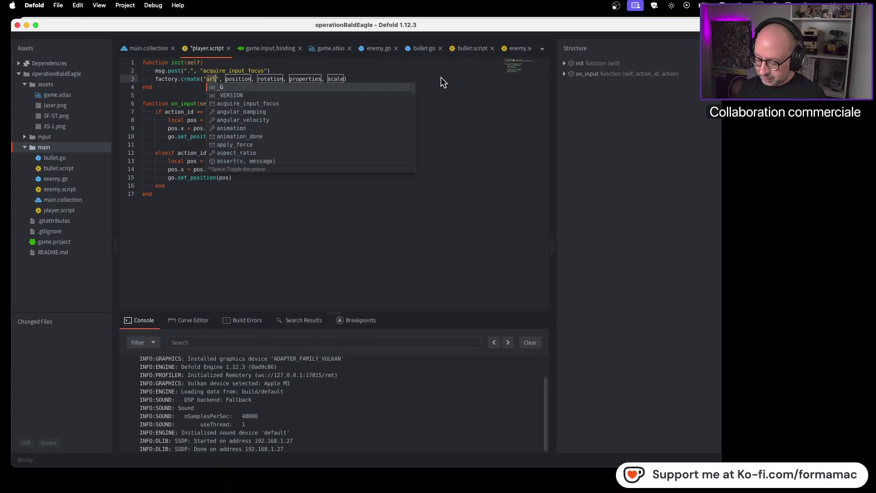
pyautogui.write('tory')
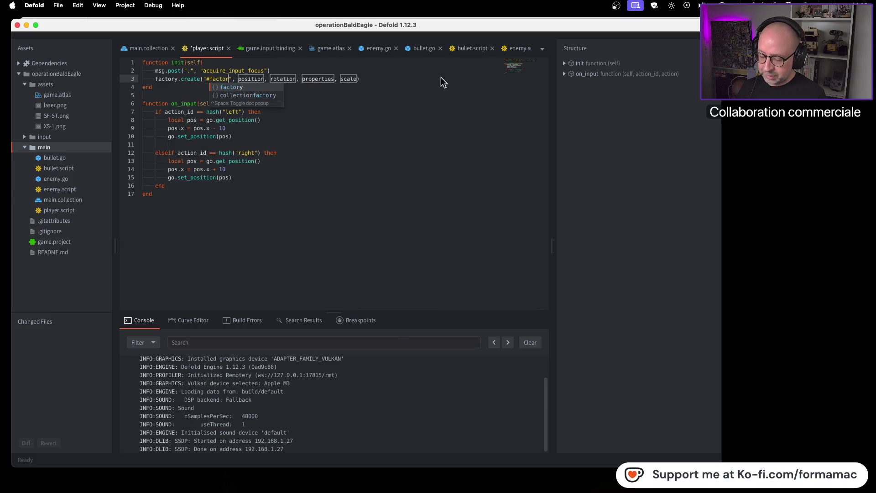
pyautogui.write('"')
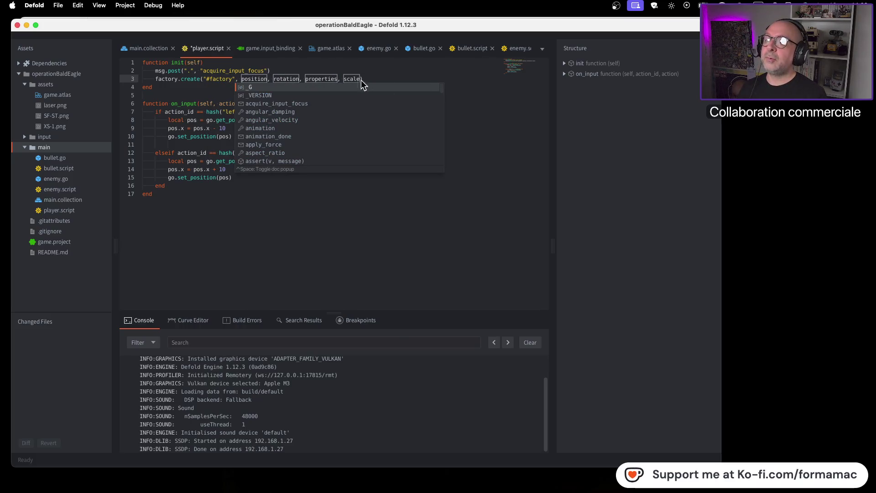
pyautogui.press('Escape')
pyautogui.click(242, 80)
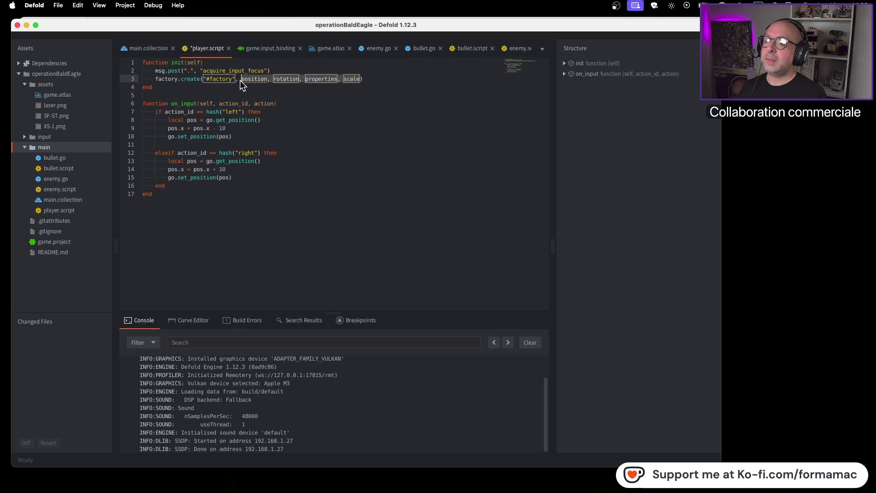
pyautogui.press('Delete')
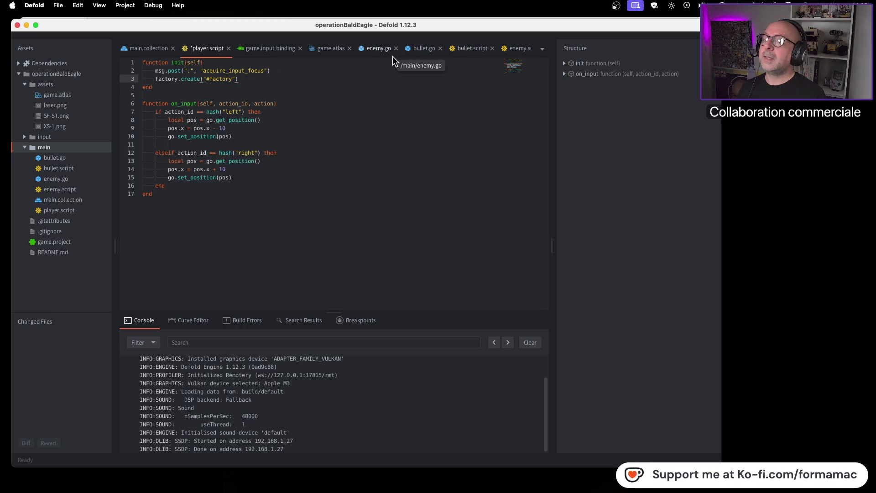
pyautogui.press('super+Tab')
pyautogui.click(390, 193)
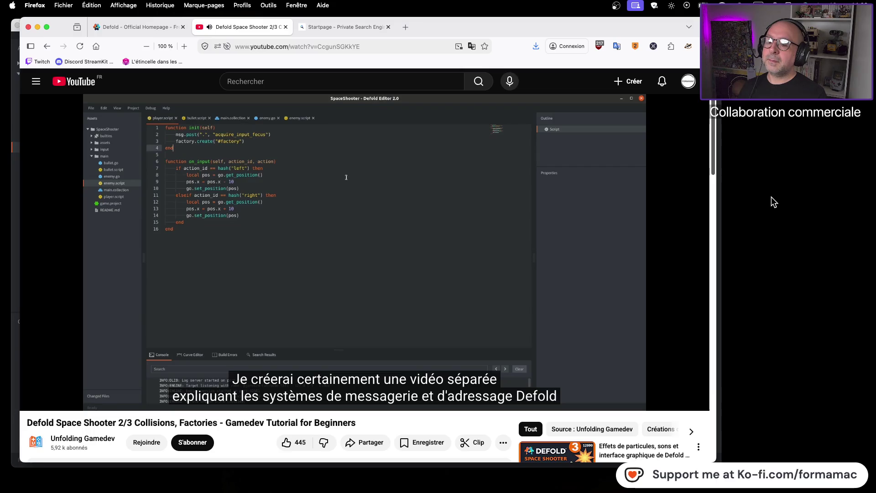
pyautogui.click(426, 256)
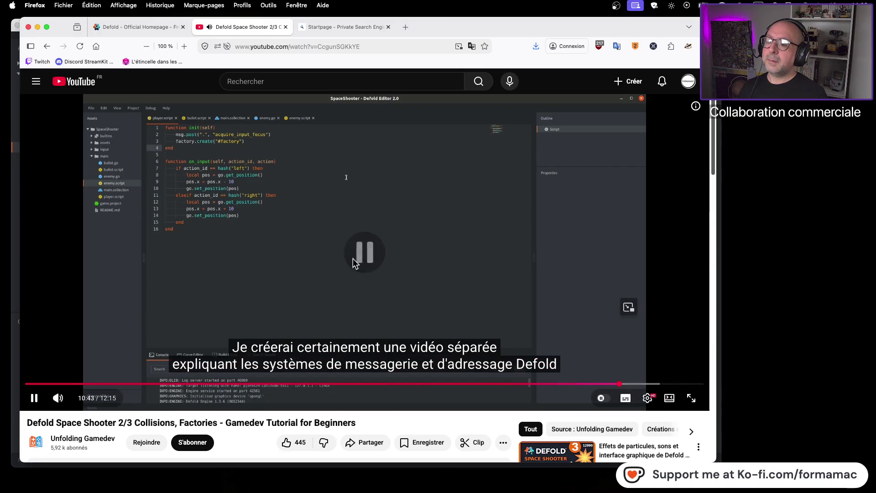
# Save player.script and run the game to check the spawned bullet.
pyautogui.press('super+Tab')
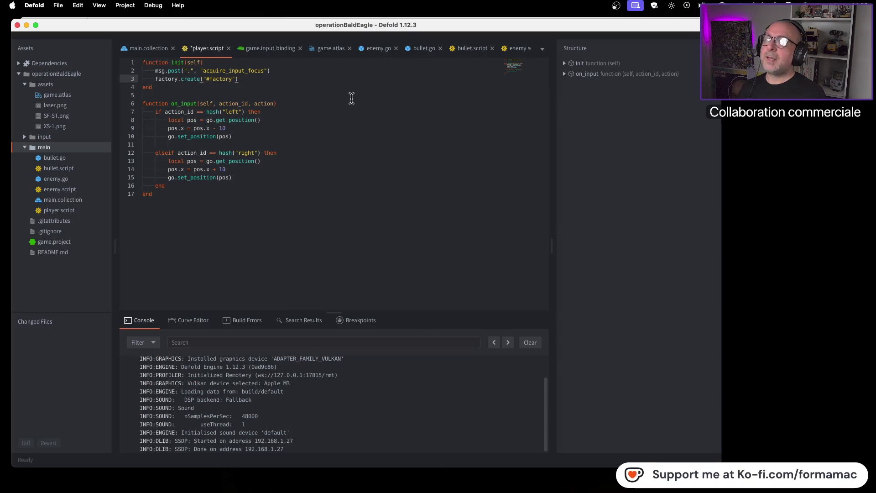
pyautogui.press('super+s')
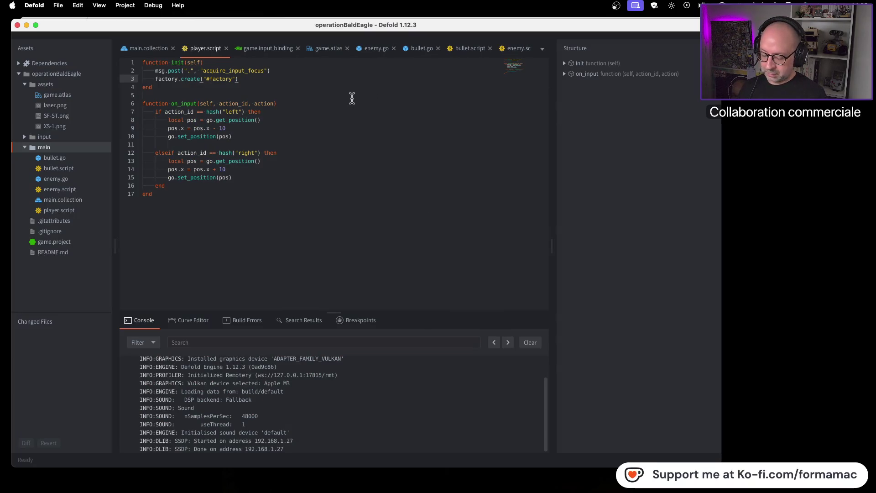
pyautogui.press('super+b')
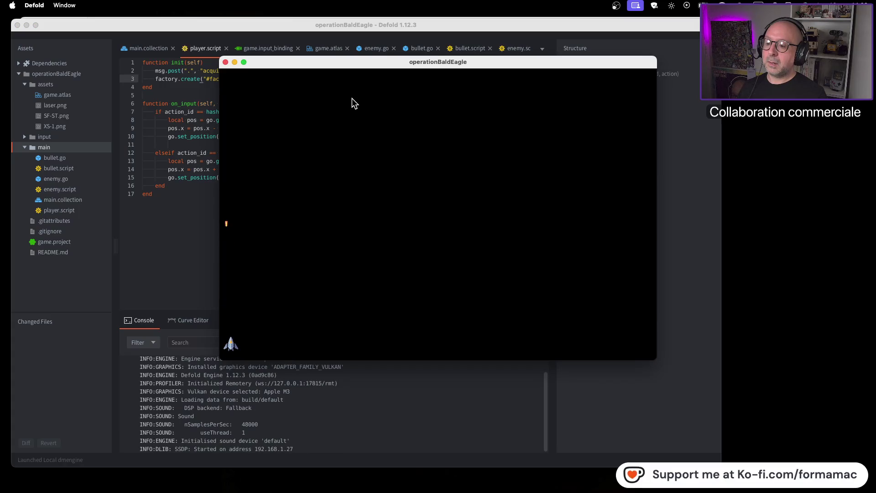
pyautogui.click(225, 62)
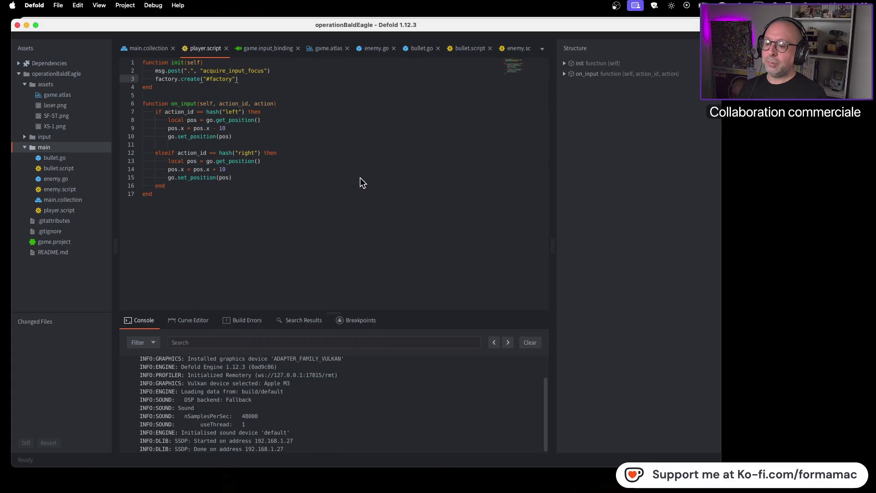
# Watch the next part of the tutorial, then list Defold's open files.
pyautogui.press('super+Tab')
pyautogui.click(410, 186)
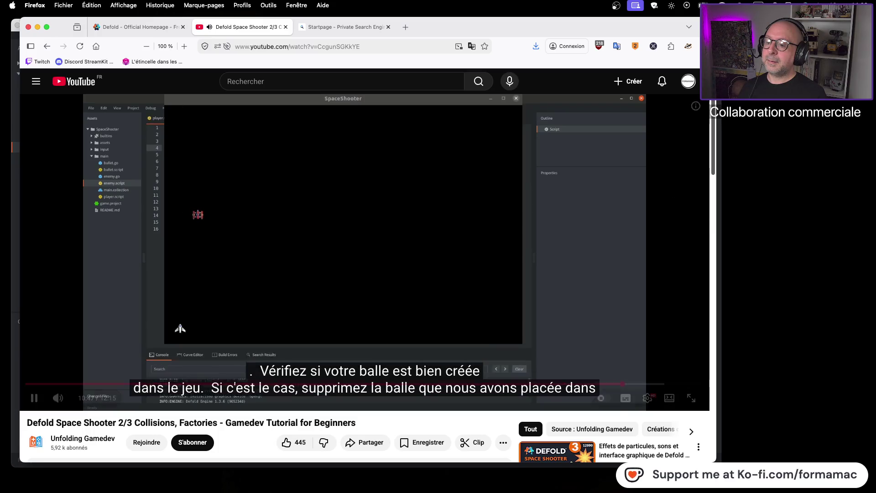
pyautogui.click(412, 226)
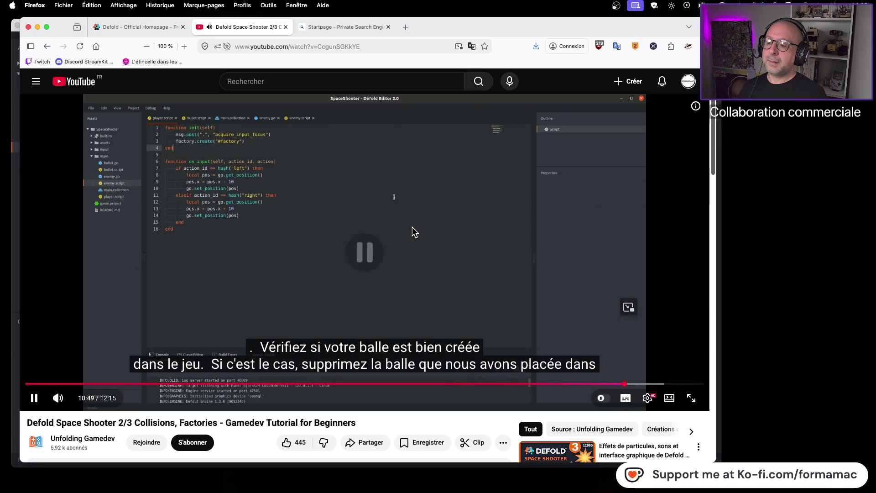
pyautogui.press('super+Tab')
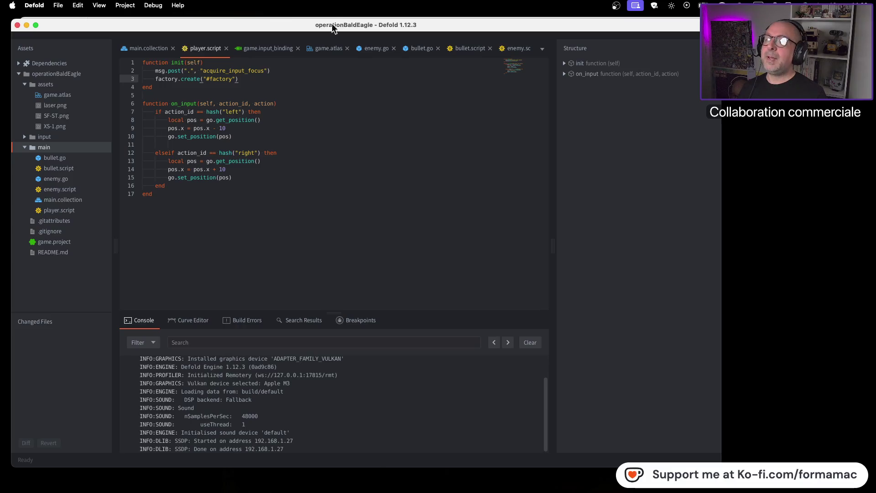
pyautogui.click(542, 48)
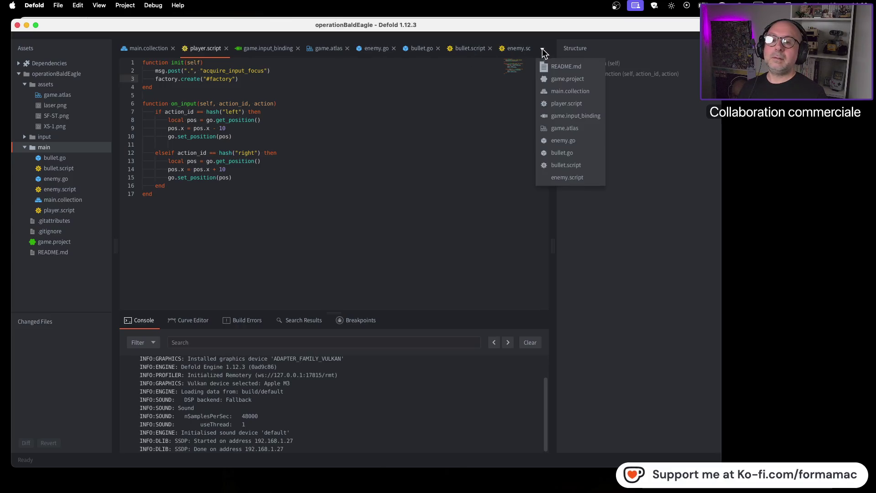
# Drag the enemy in main.collection right from X 26 to X 61 and rerun the game.
pyautogui.click(567, 90)
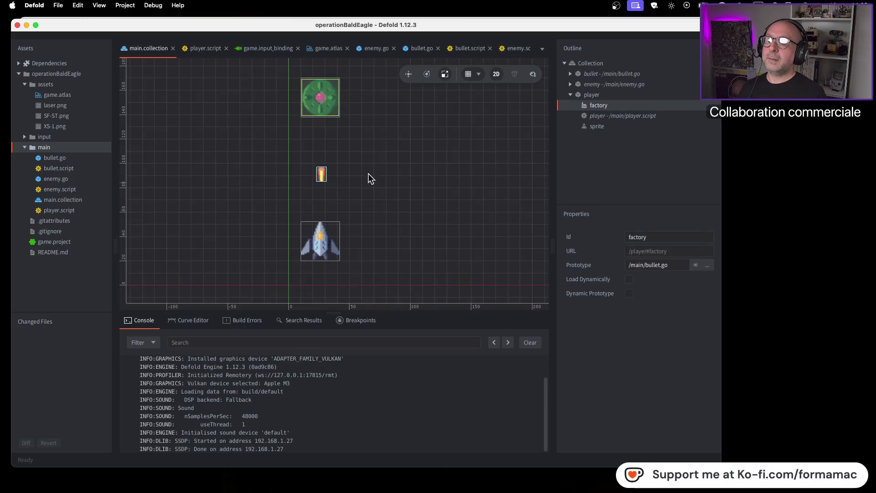
pyautogui.click(326, 105)
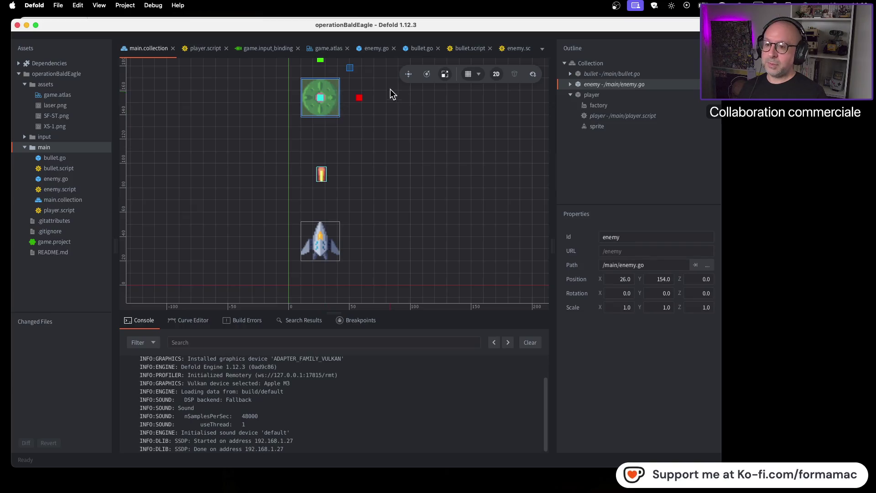
pyautogui.moveTo(365, 98); pyautogui.dragTo(407, 100)
pyautogui.press('super+b')
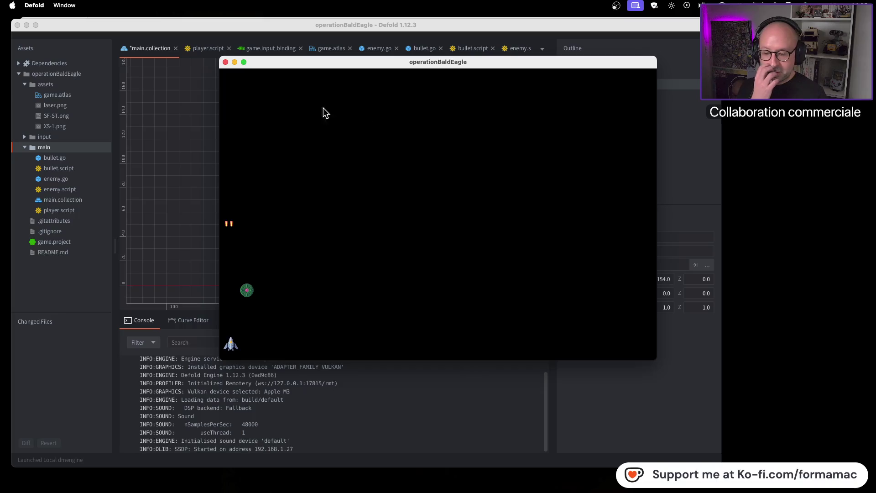
pyautogui.click(226, 63)
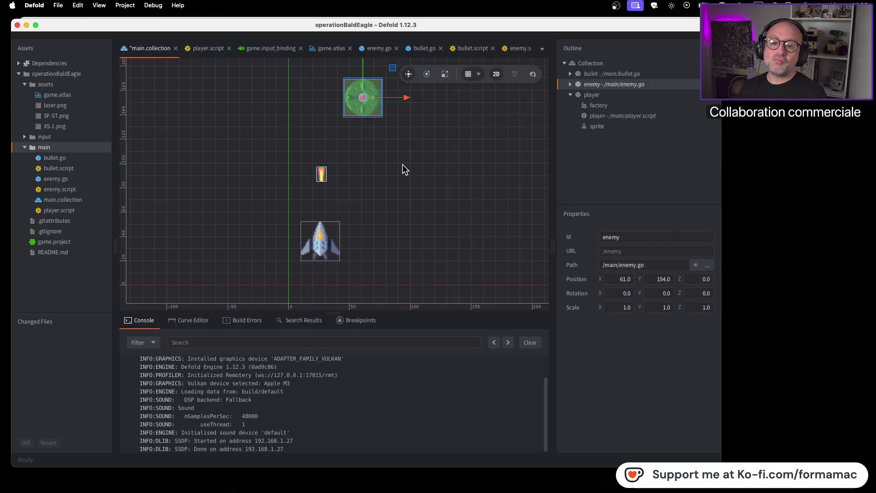
pyautogui.press('super+Tab')
pyautogui.press('space')
pyautogui.press('space')
pyautogui.press('space')
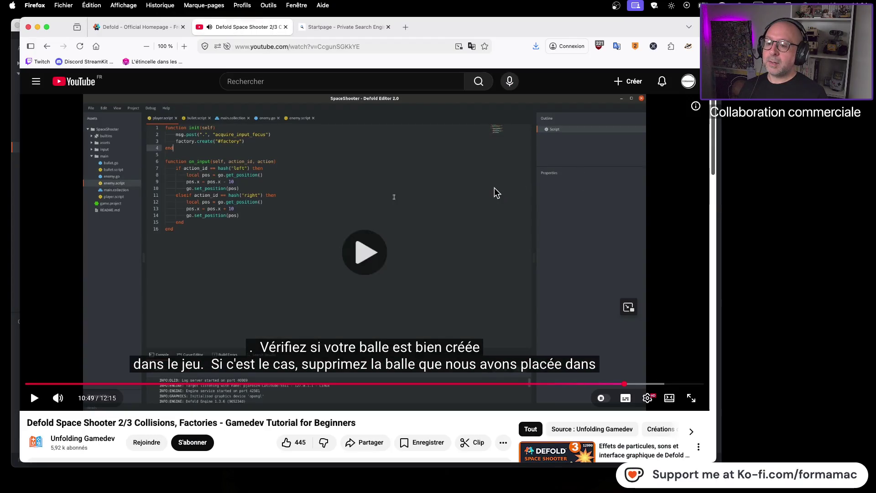
pyautogui.press('space')
pyautogui.press('space')
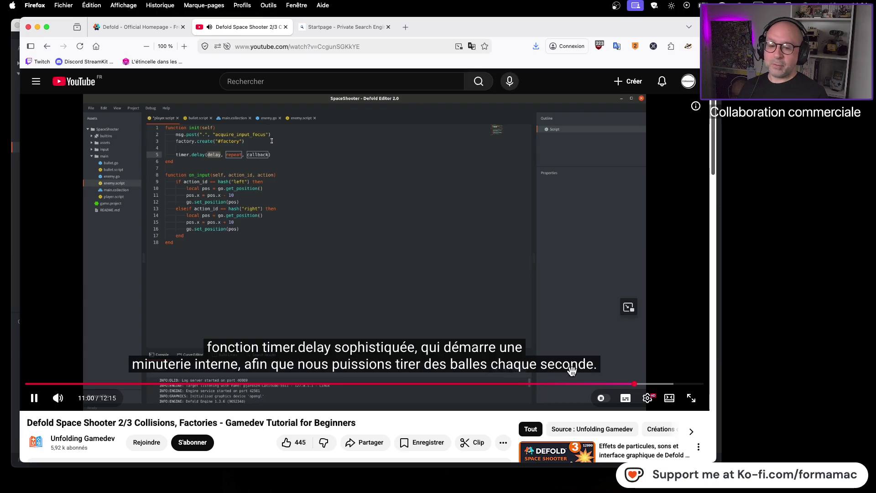
# Seek the tutorial back to about 10:35 and pause at 10:48, where the placed bullet is deleted.
pyautogui.click(633, 385)
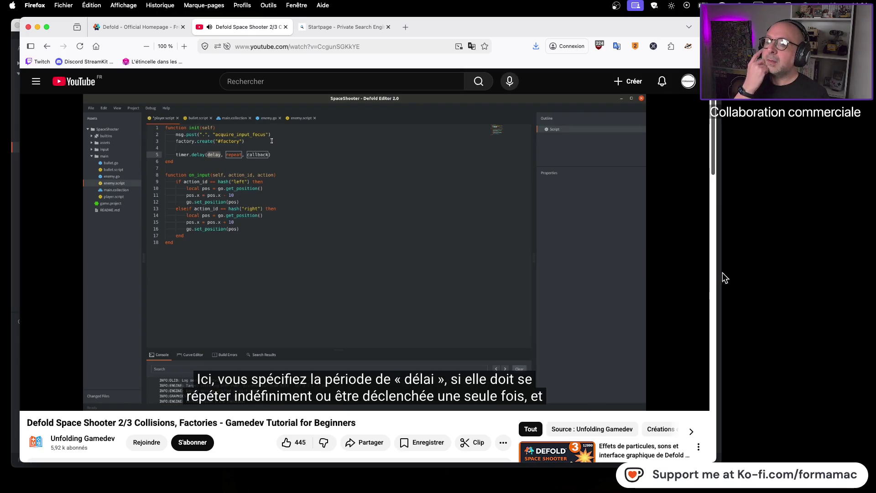
pyautogui.click(440, 267)
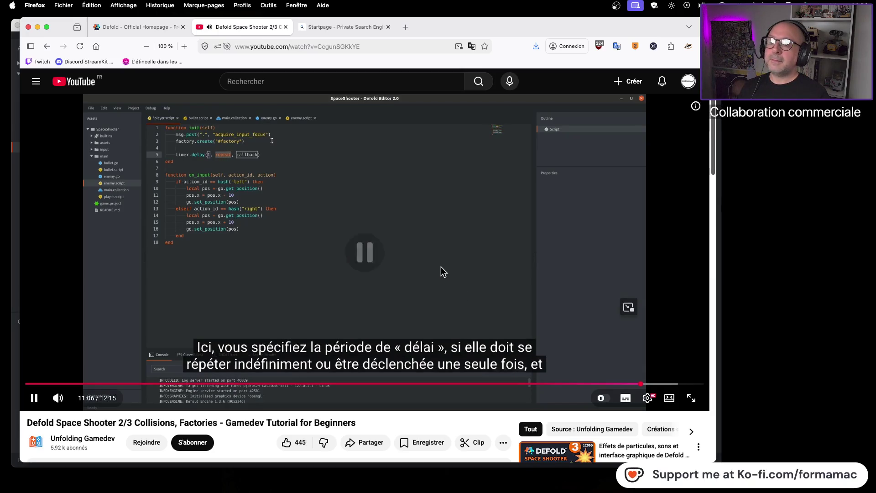
pyautogui.click(629, 384)
pyautogui.click(435, 276)
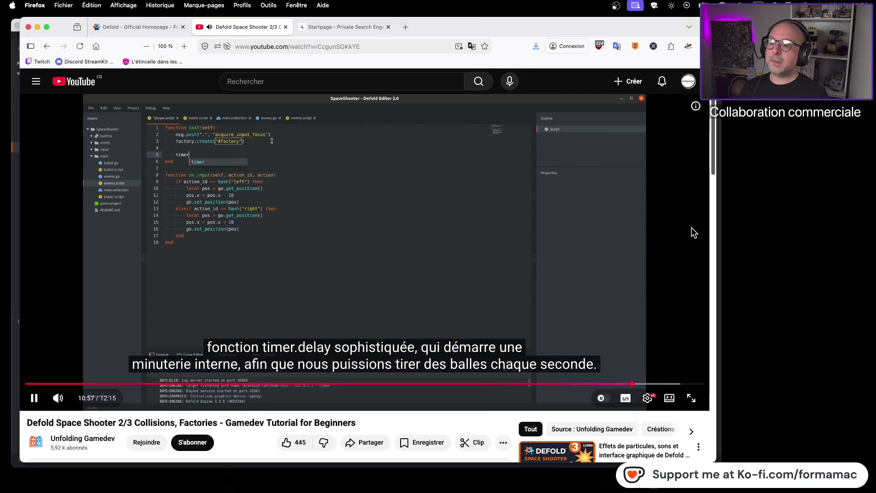
pyautogui.click(438, 234)
pyautogui.click(610, 384)
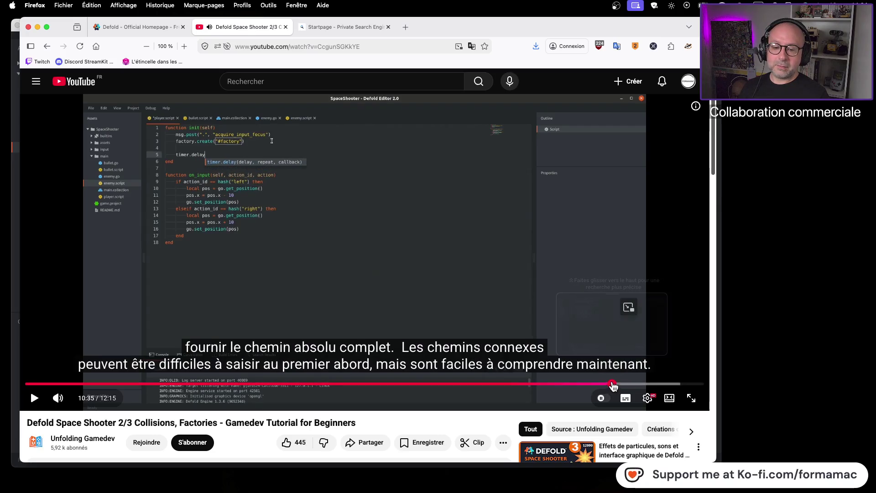
pyautogui.click(469, 268)
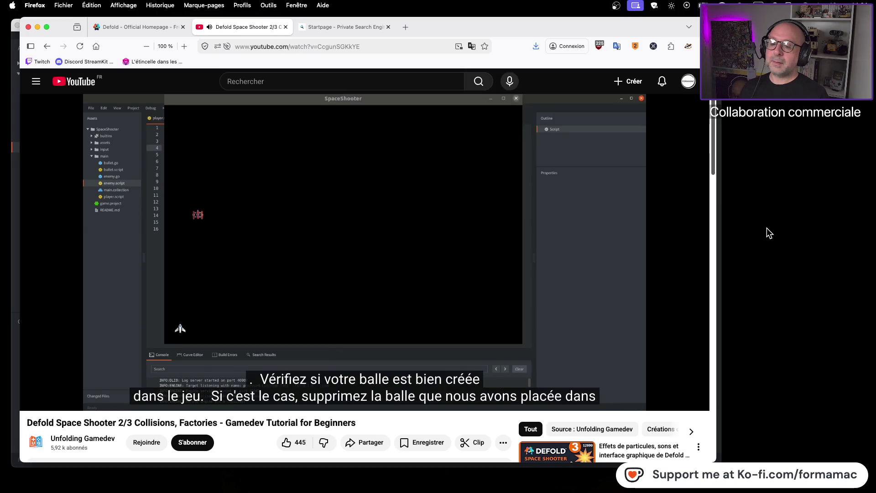
pyautogui.click(617, 244)
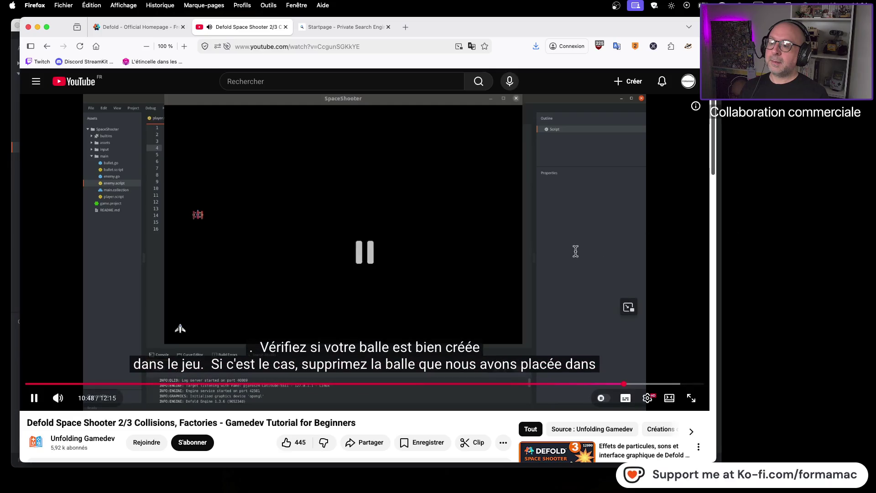
pyautogui.click(616, 244)
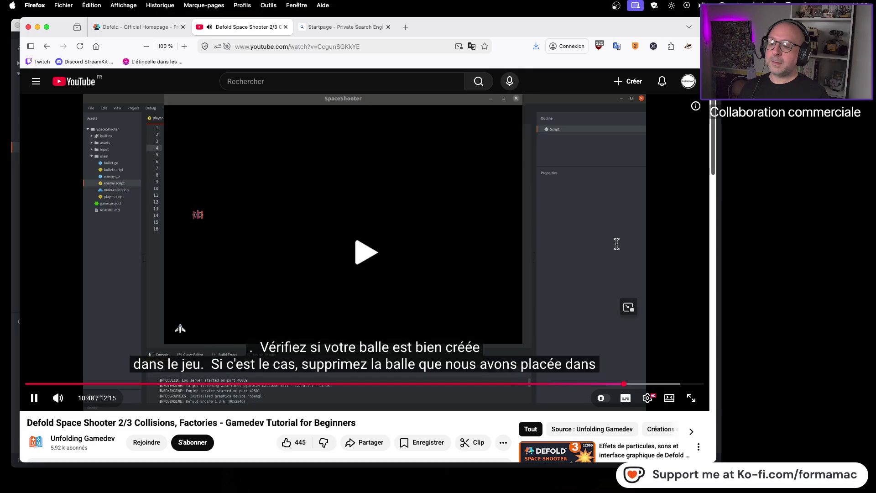
pyautogui.click(616, 244)
pyautogui.press('super+Tab')
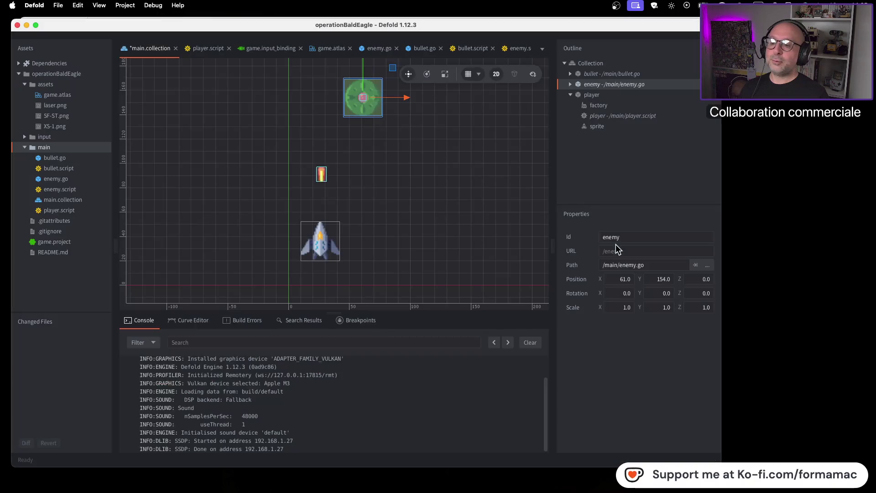
# Delete the placed bullet from main.collection, test-run the game, then resume the tutorial video.
pyautogui.click(606, 75)
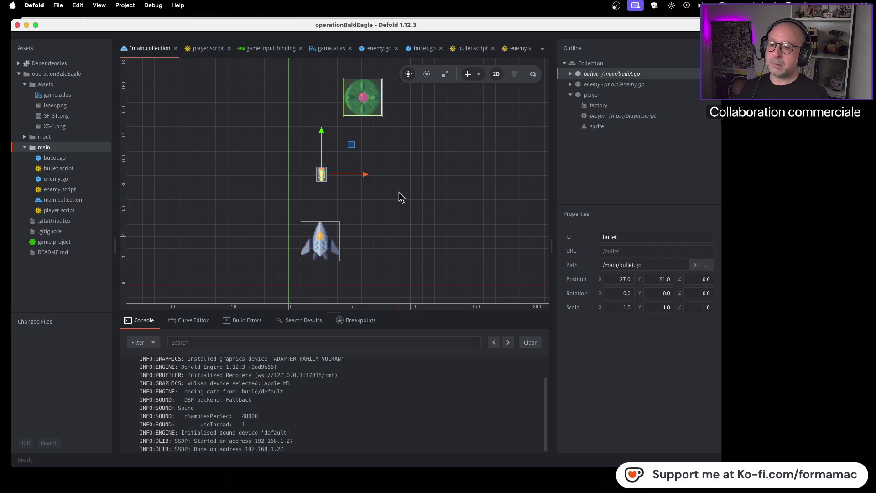
pyautogui.press('Delete')
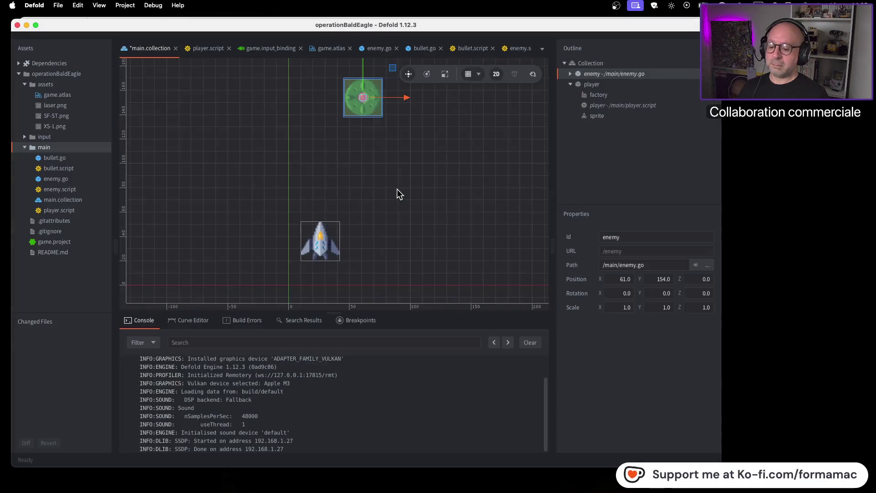
pyautogui.press('super+b')
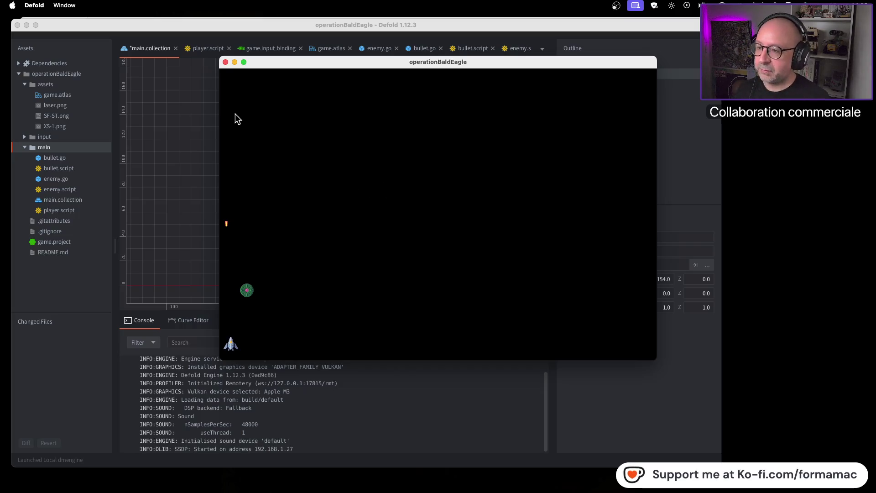
pyautogui.click(226, 63)
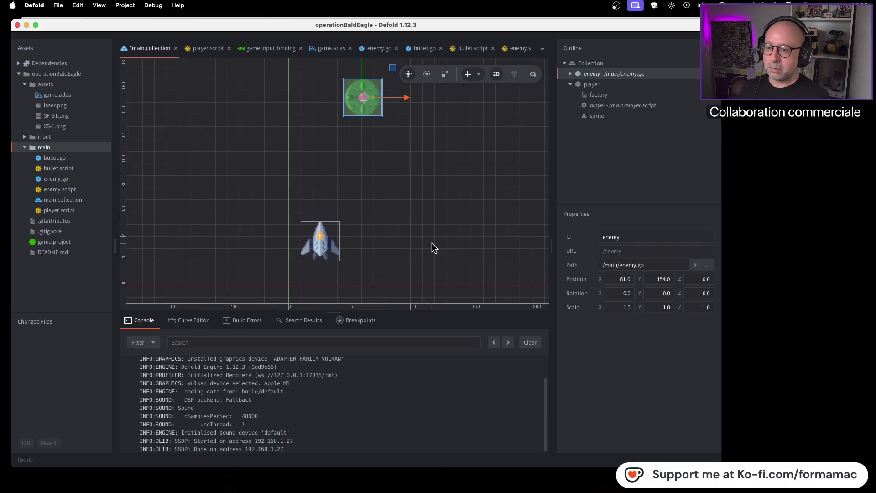
pyautogui.press('super+Tab')
pyautogui.click(425, 258)
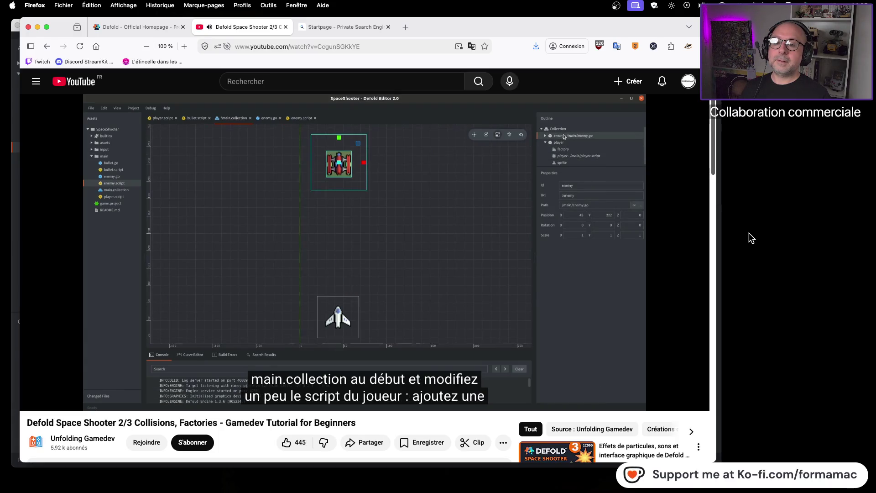
# Pause the tutorial, glance at the Defold editor, then resume playback.
pyautogui.click(428, 265)
pyautogui.press('super+Tab')
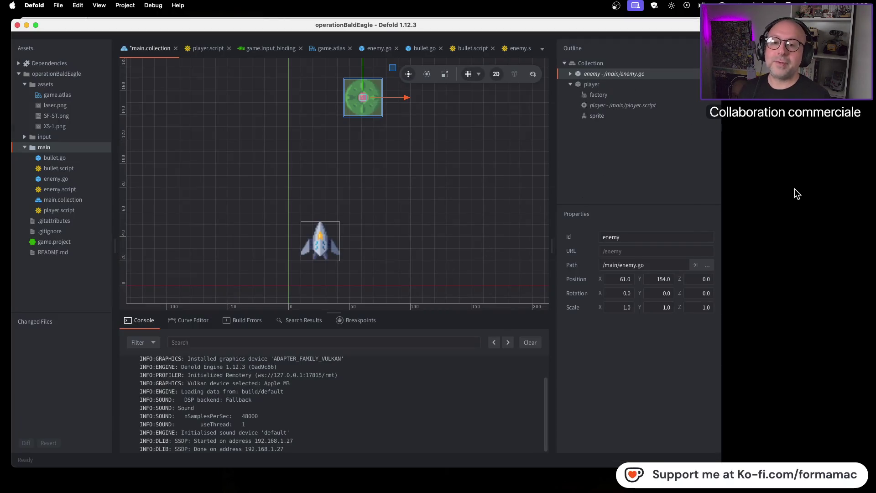
pyautogui.press('super+Tab')
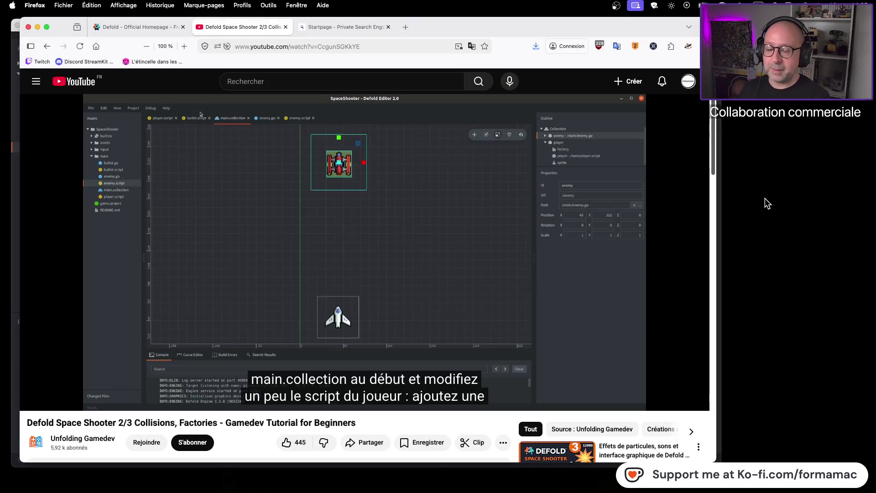
pyautogui.moveTo(563, 121)
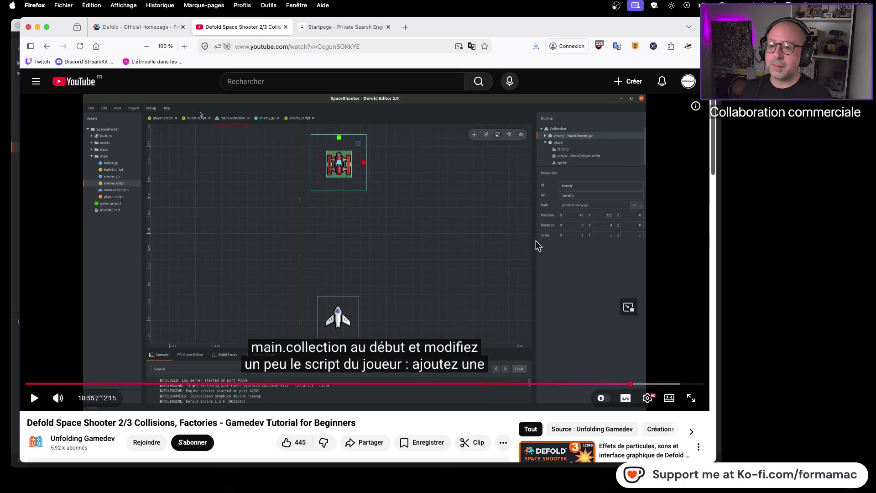
pyautogui.click(469, 248)
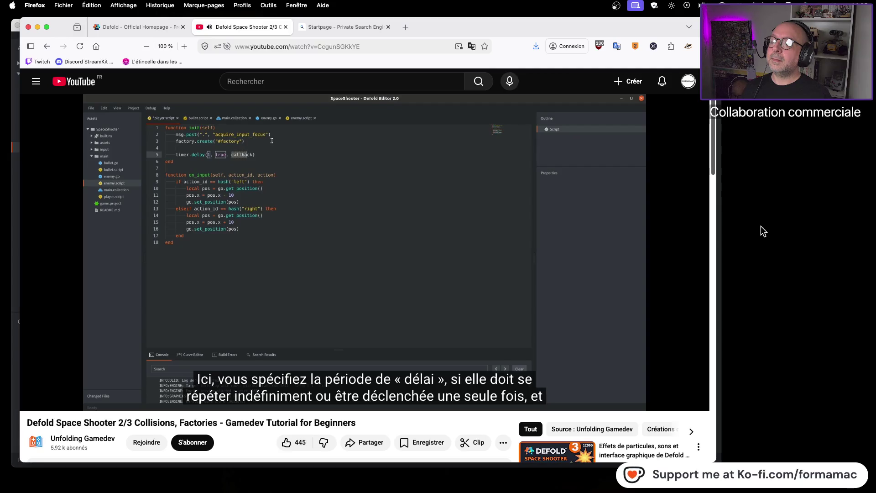
# Play the tutorial to 11:16, pausing to study the timer.delay(1, true, function()) code.
pyautogui.moveTo(647, 254)
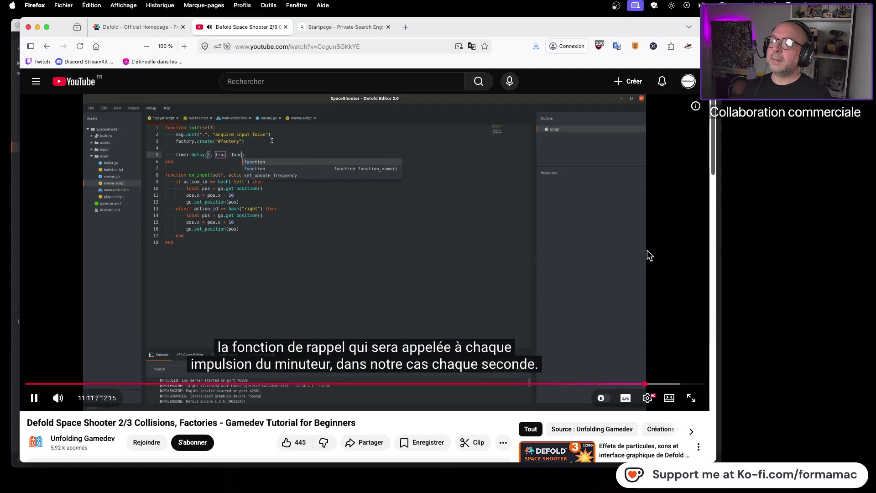
pyautogui.click(649, 249)
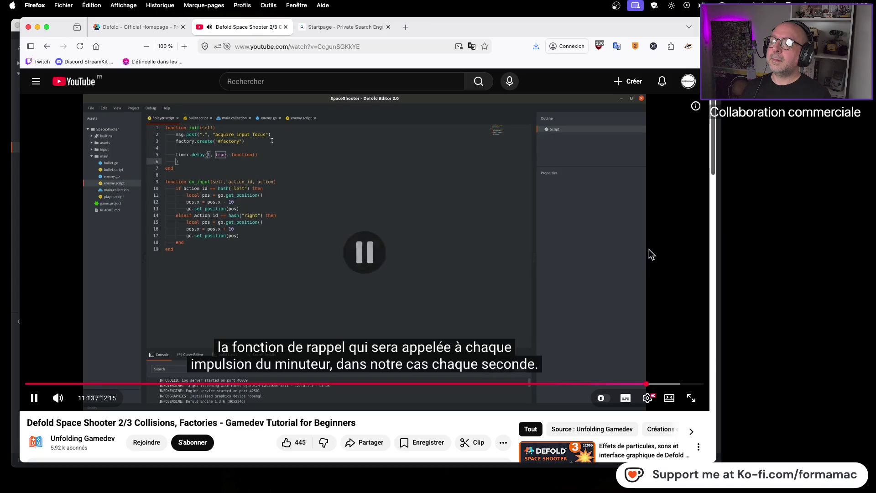
pyautogui.click(649, 250)
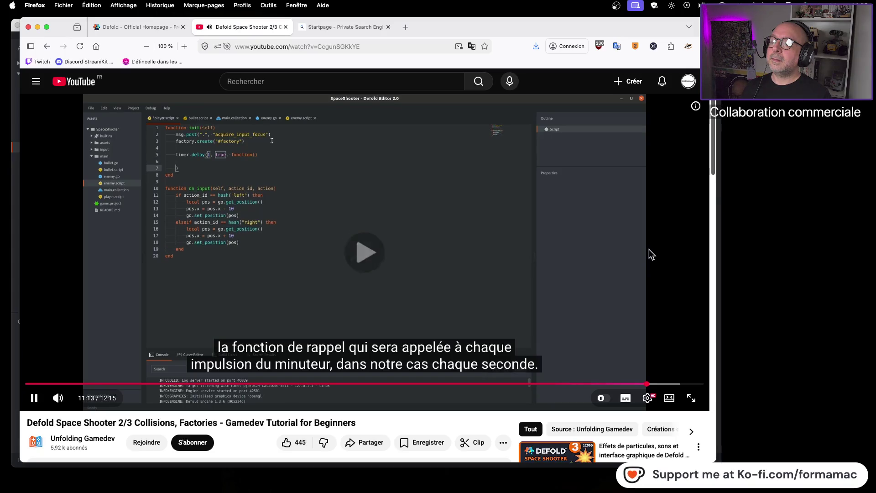
pyautogui.click(649, 250)
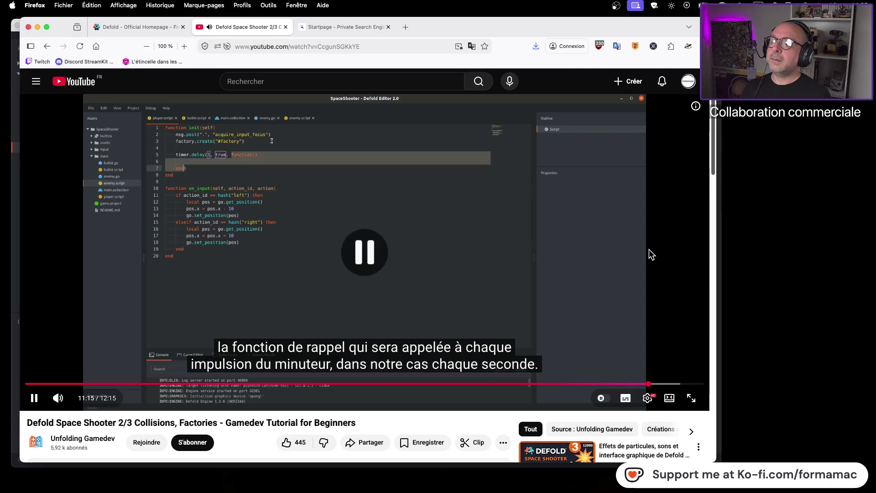
pyautogui.click(384, 203)
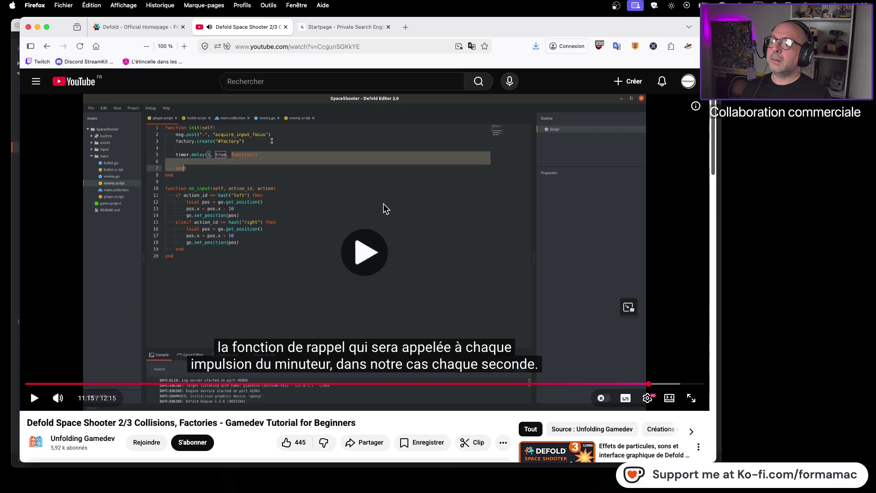
pyautogui.click(400, 202)
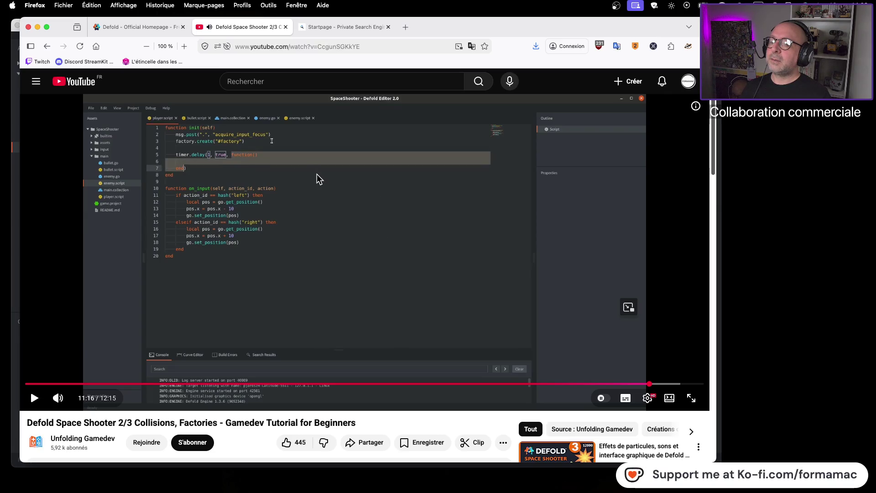
pyautogui.press('super+Tab')
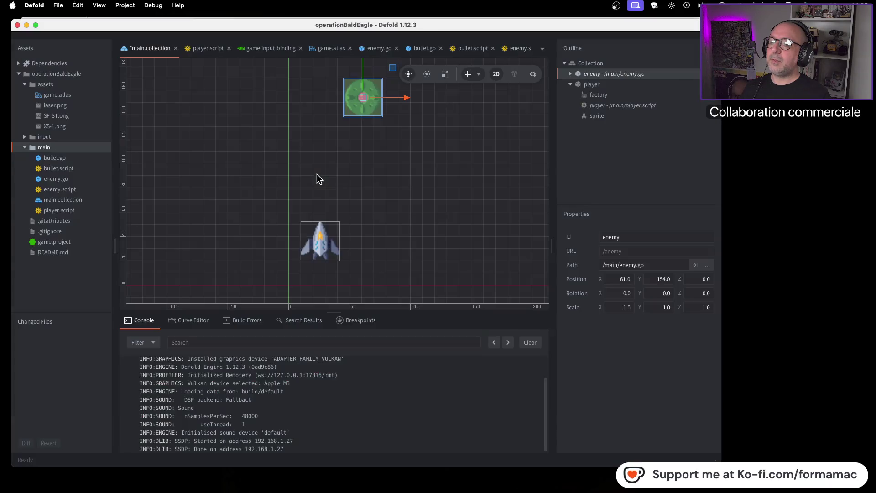
pyautogui.press('super+Tab')
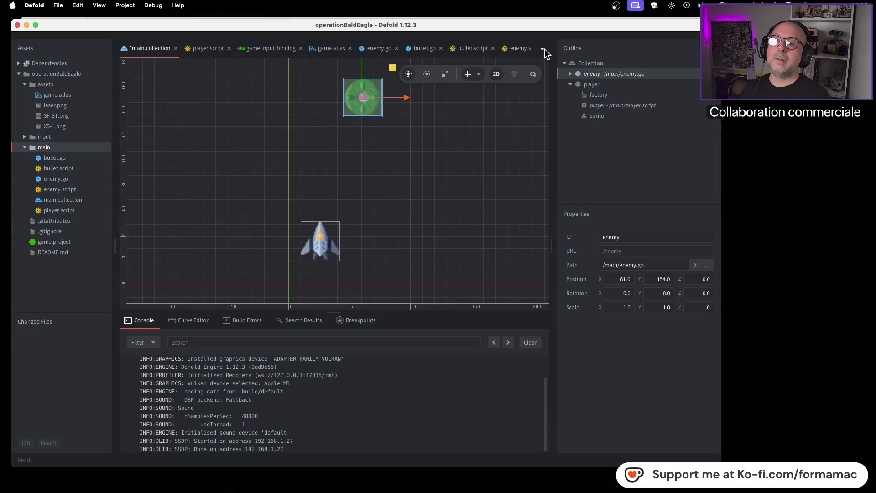
# Open player.script and add a new blank line inside init.
pyautogui.click(543, 48)
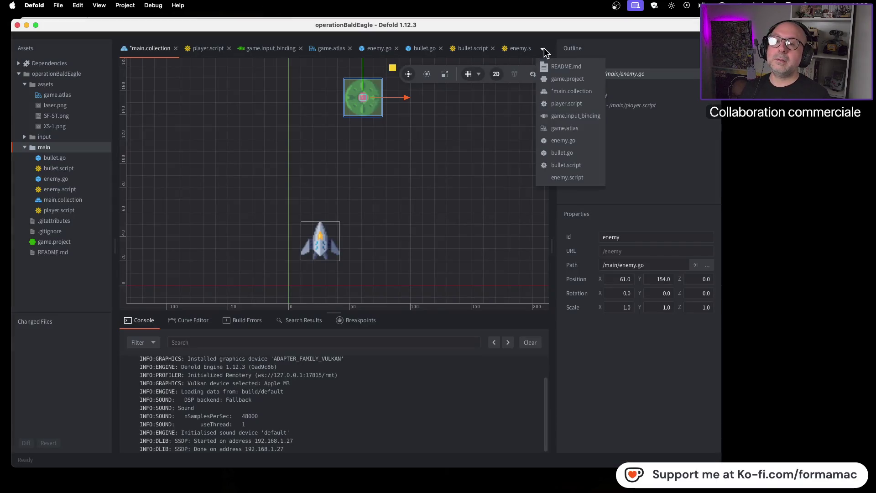
pyautogui.click(576, 103)
pyautogui.press('super+Tab')
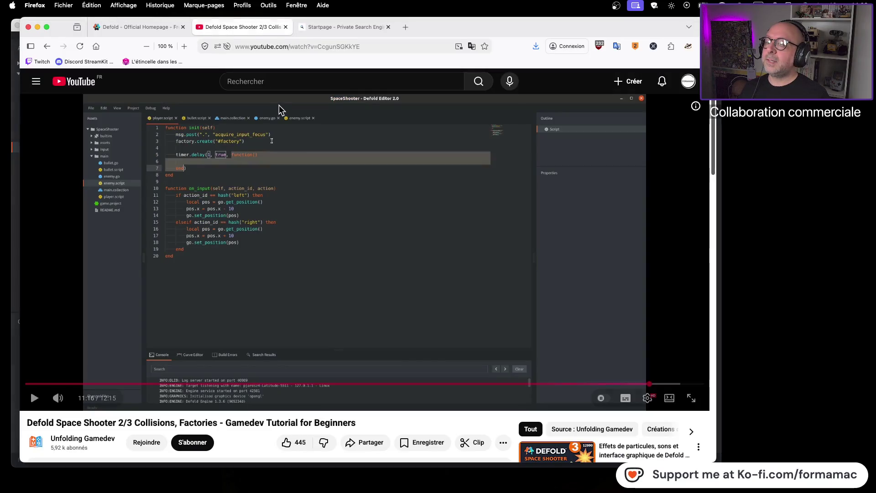
pyautogui.press('super+Tab')
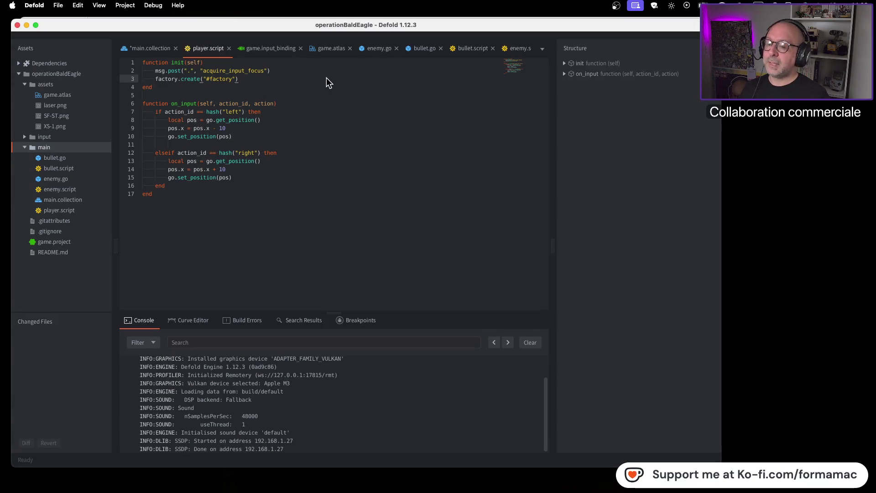
pyautogui.press('Return')
pyautogui.press('Return')
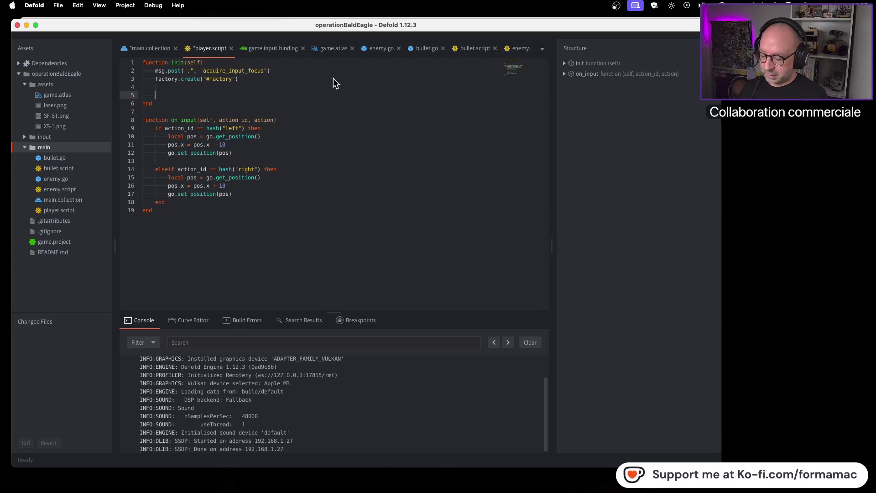
pyautogui.press('super+Tab')
pyautogui.press('super+Tab')
# Insert a timer.delay call with a 1-second delay and repeat set to true.
pyautogui.write('timer.d')
pyautogui.press('Return')
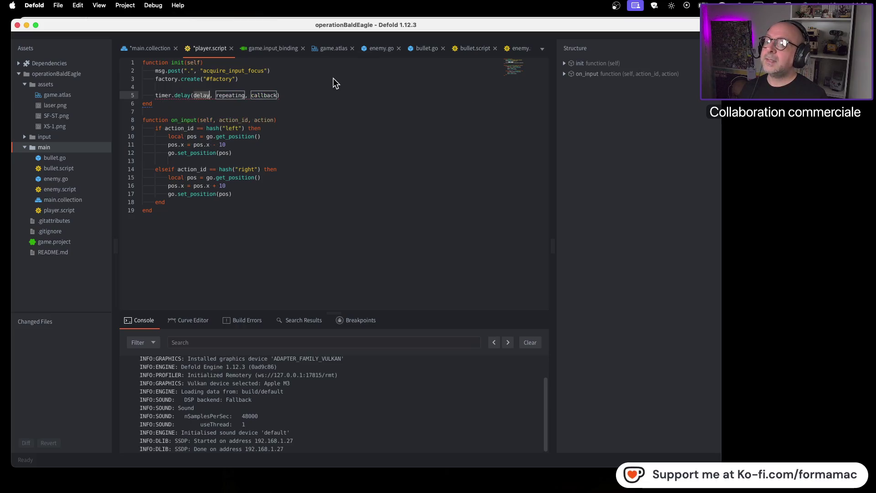
pyautogui.write('1')
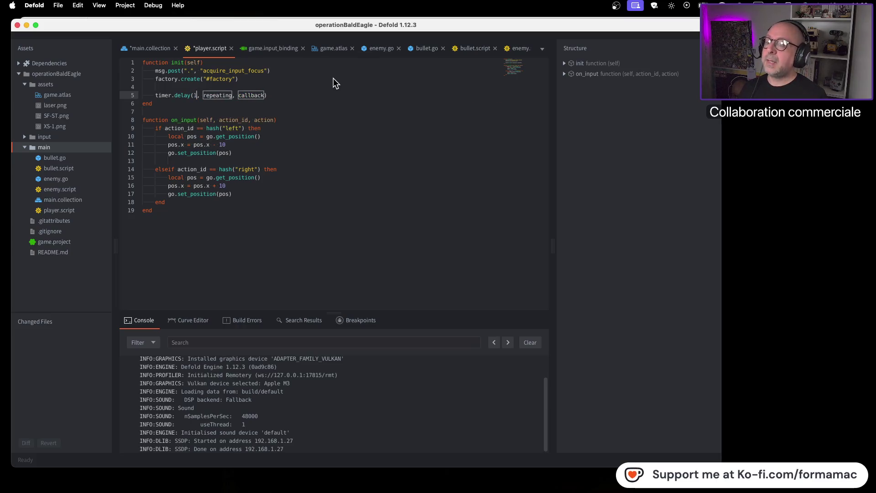
pyautogui.press('Tab')
pyautogui.write('true')
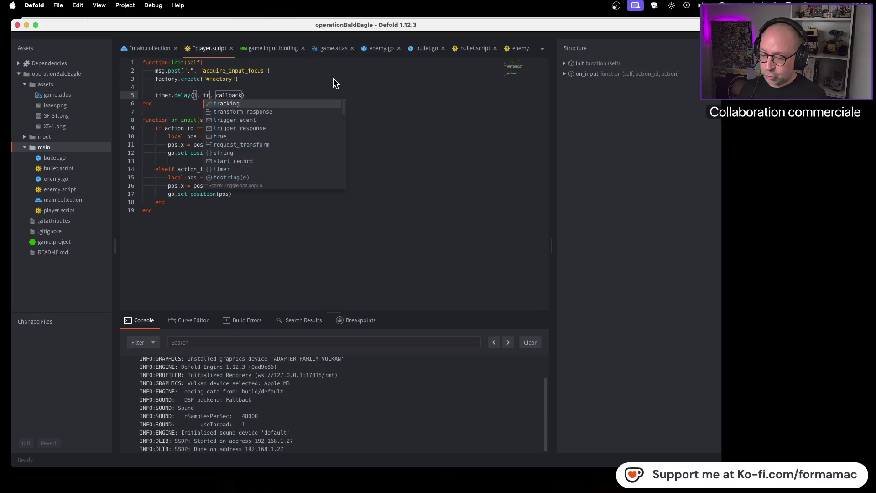
pyautogui.press('Escape')
pyautogui.press('Tab')
# Add an inline function() … end callback to timer.delay, comparing the code with the tutorial.
pyautogui.press('super+Tab')
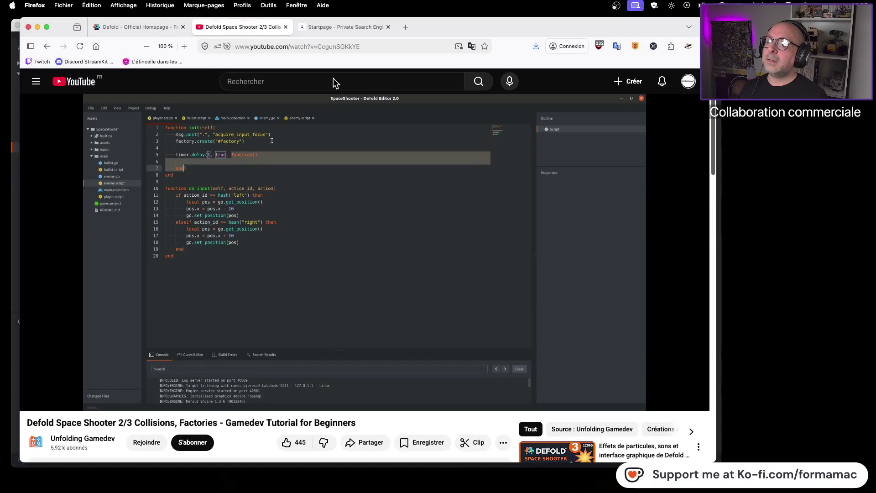
pyautogui.press('super+Tab')
pyautogui.write('fucti')
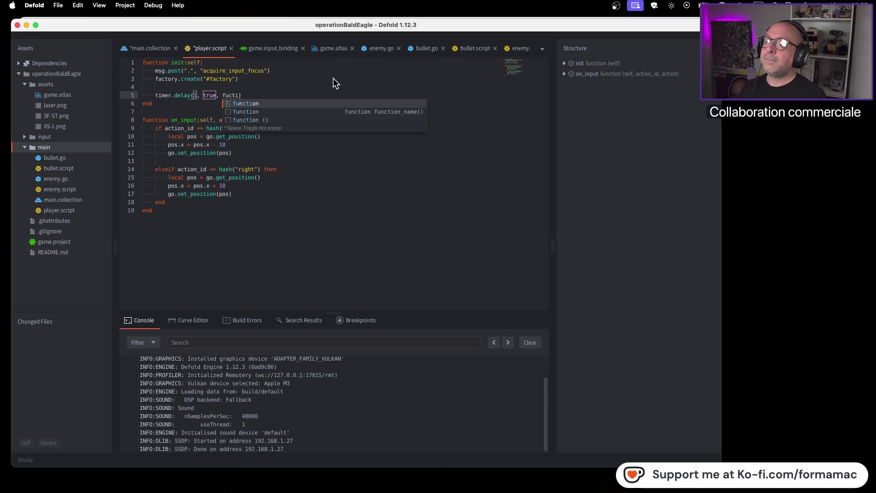
pyautogui.press('Down')
pyautogui.press('Down')
pyautogui.press('Return')
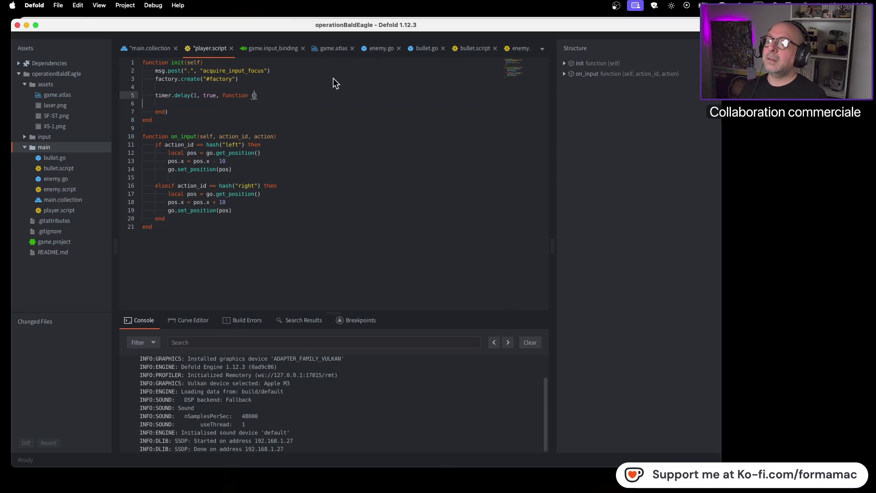
pyautogui.press('super+Tab')
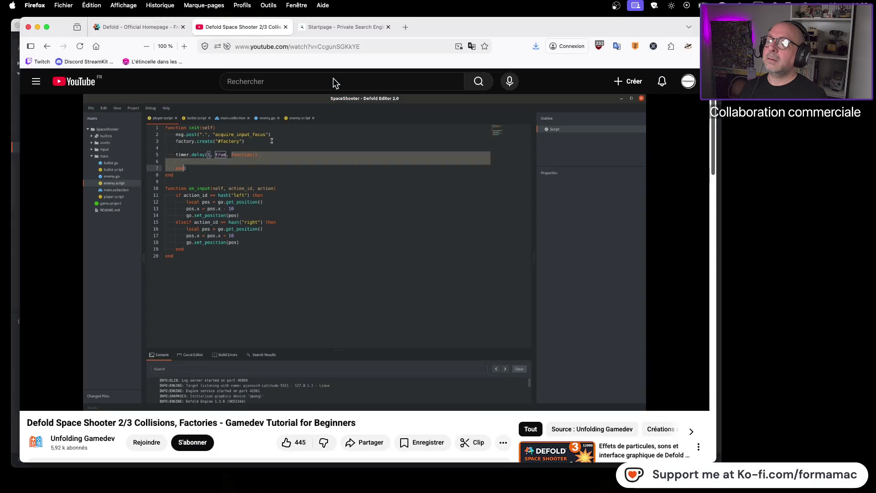
pyautogui.press('super+Tab')
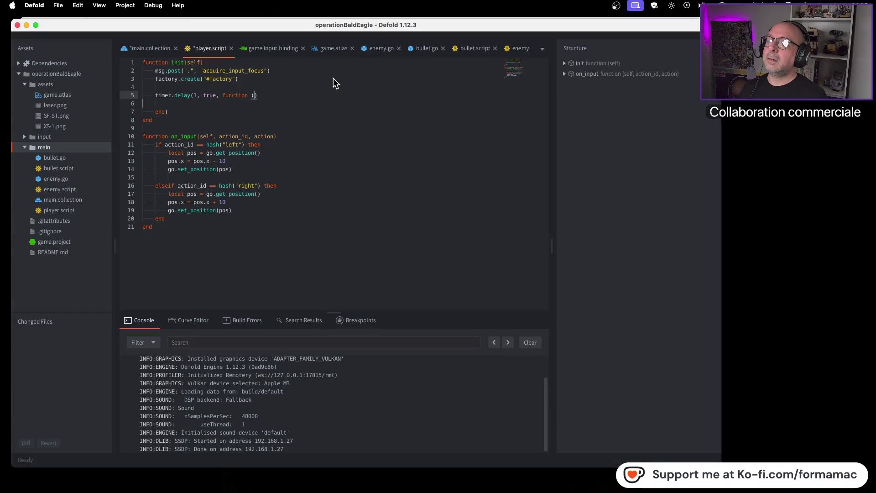
pyautogui.press('super+Tab')
pyautogui.press('super+Tab')
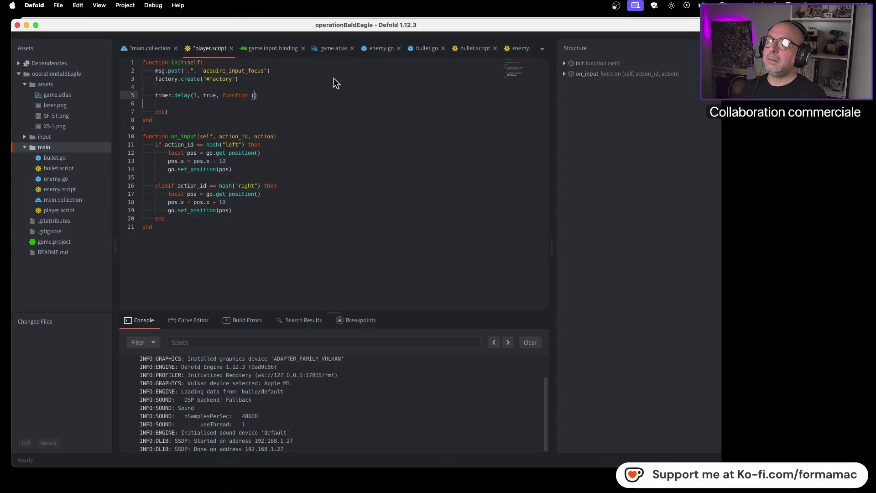
pyautogui.press('super+Tab')
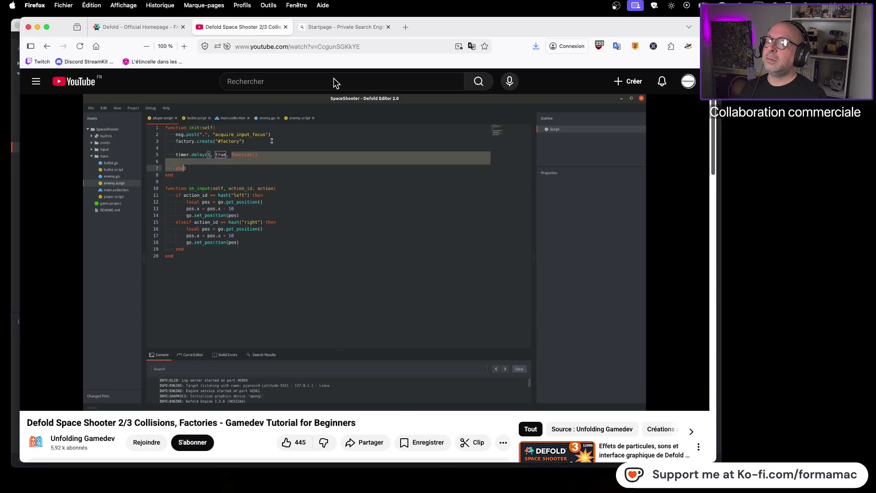
pyautogui.click(295, 240)
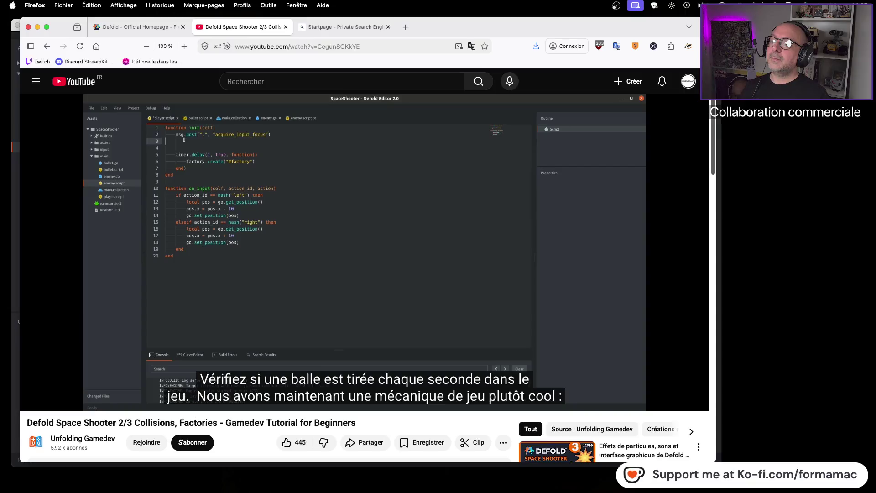
pyautogui.press('super+Tab')
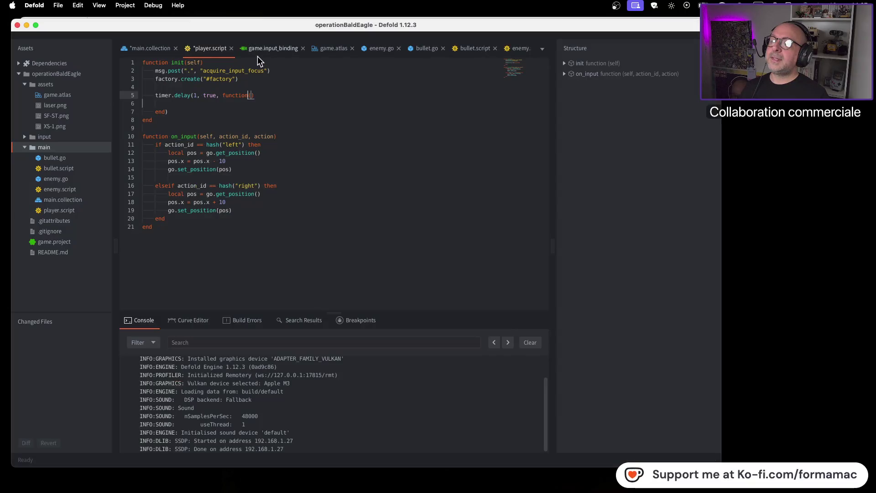
# Move factory.create("#factory") into the timer callback and remove the extra blank line.
pyautogui.moveTo(250, 78); pyautogui.dragTo(173, 81)
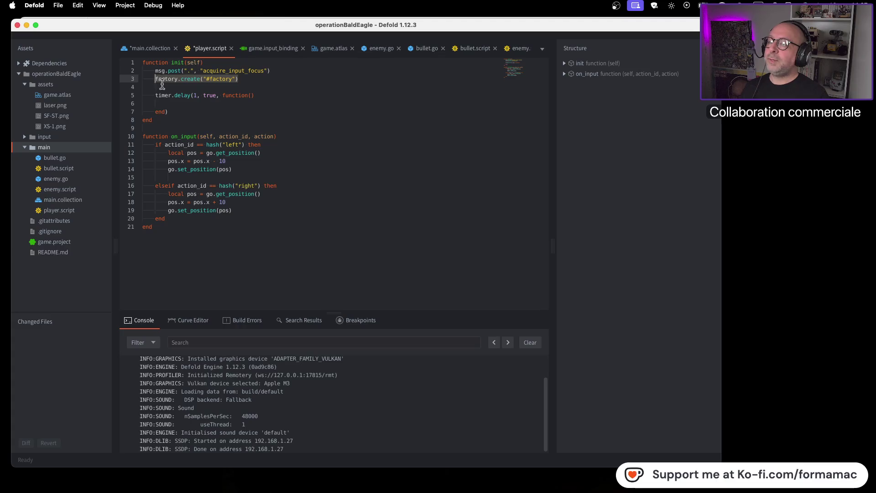
pyautogui.press('super+x')
pyautogui.click(181, 104)
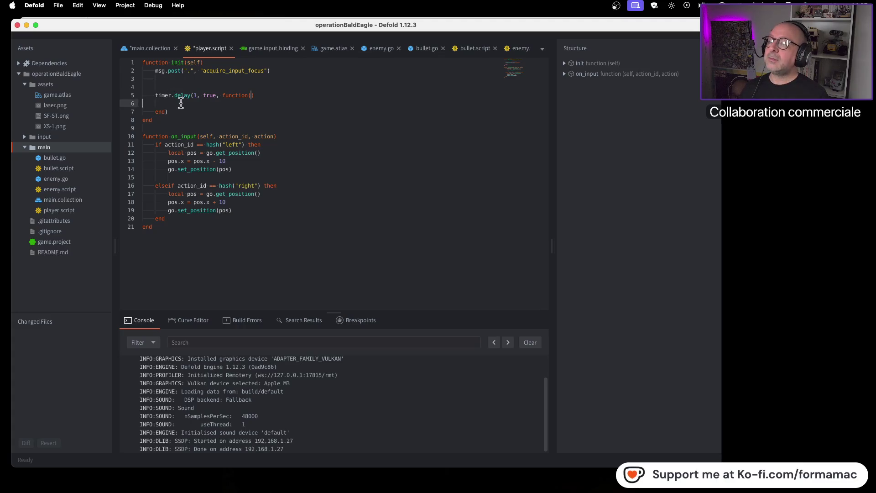
pyautogui.press('super+v')
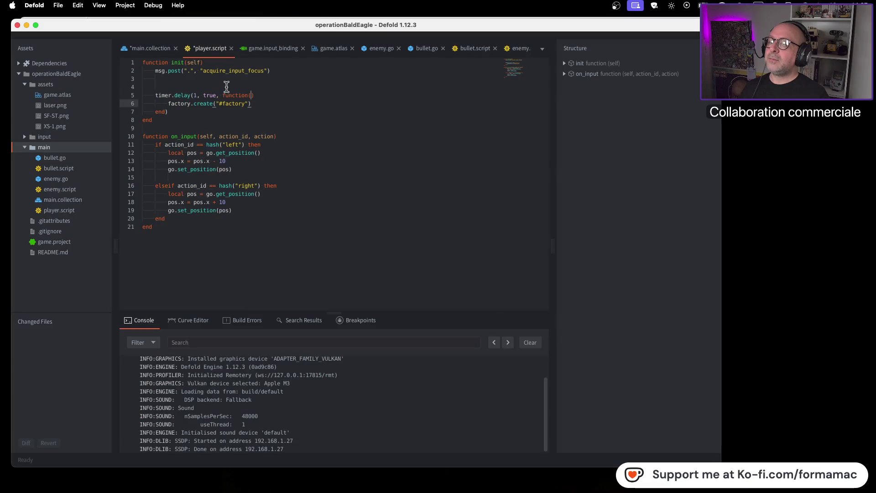
pyautogui.click(226, 87)
pyautogui.press('BackSpace')
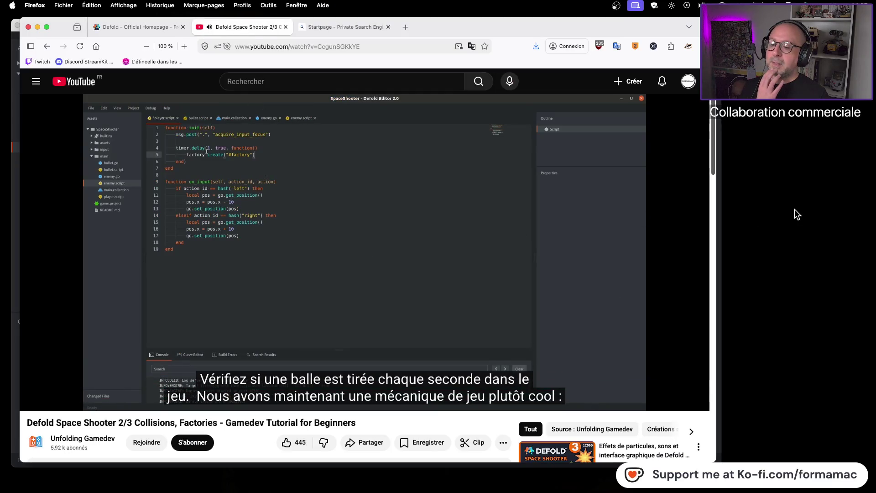
# Pause the tutorial, save player.script, and build the game.
pyautogui.click(492, 251)
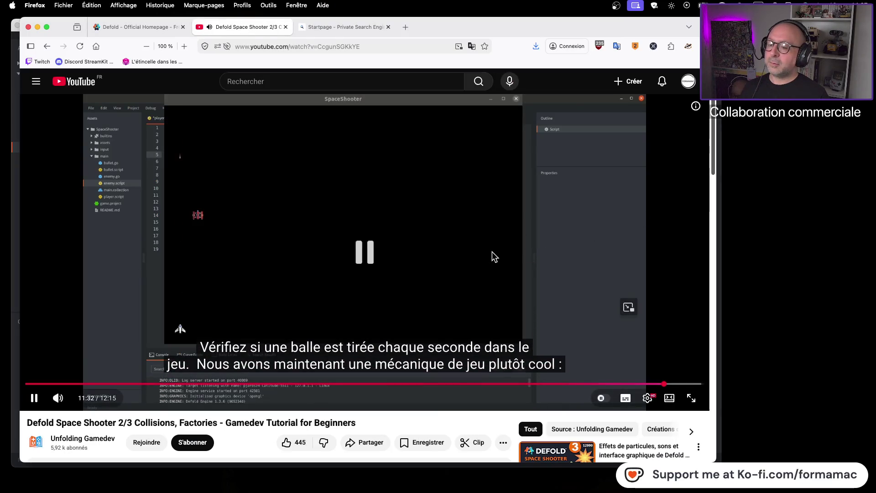
pyautogui.press('super+Tab')
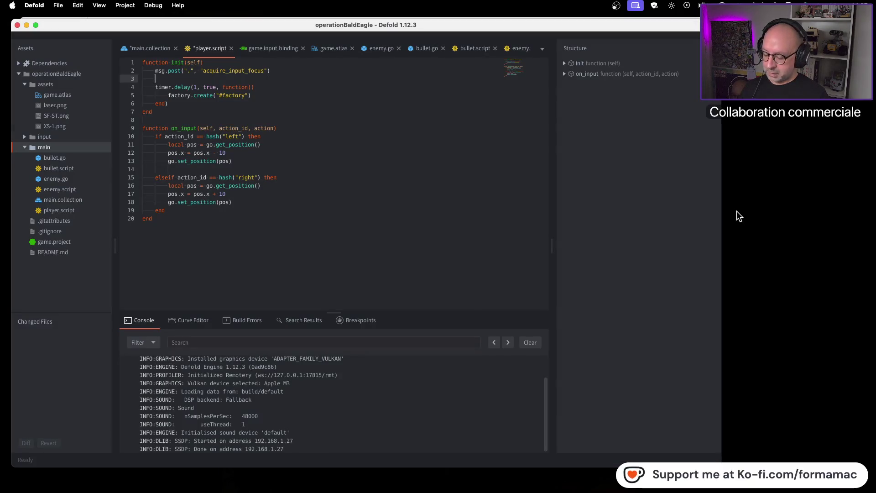
pyautogui.press('super+s')
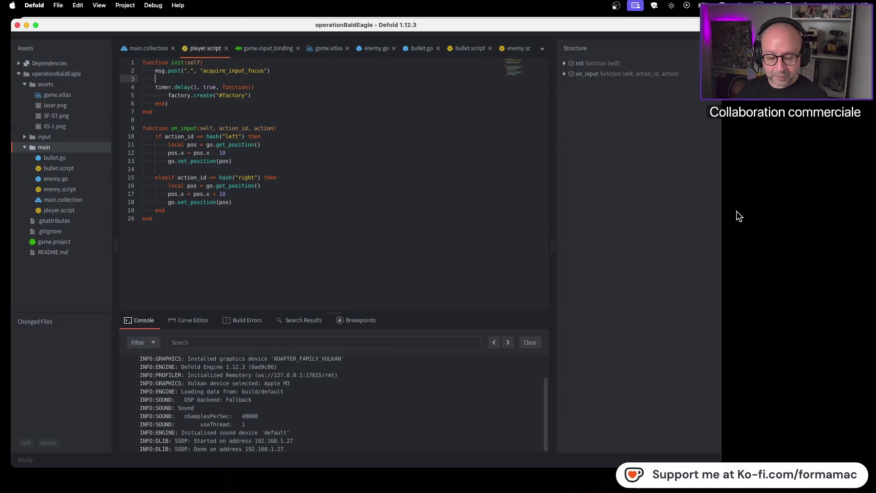
pyautogui.press('super+b')
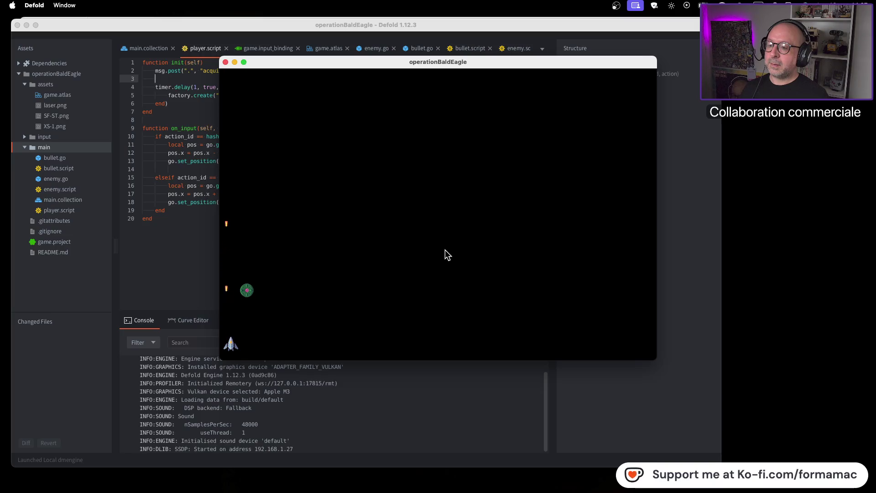
# Close the test game after seeing a bullet fire each second, and return to the tutorial.
pyautogui.click(226, 62)
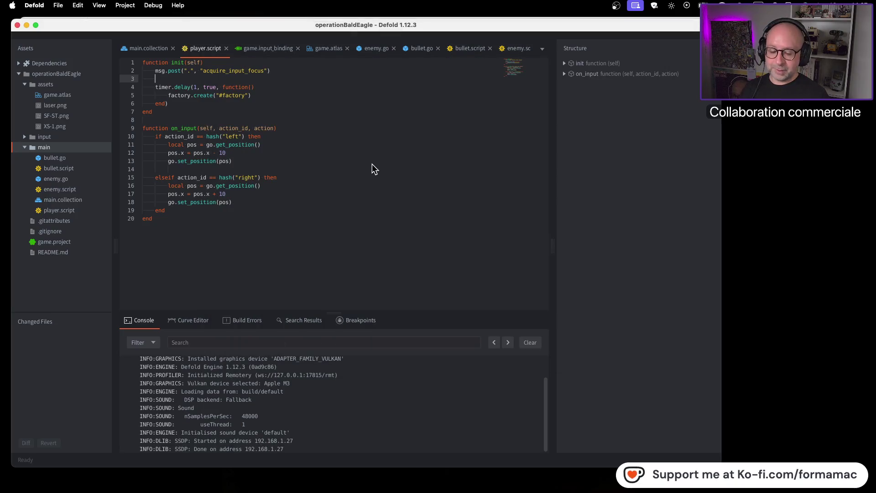
pyautogui.press('super+Tab')
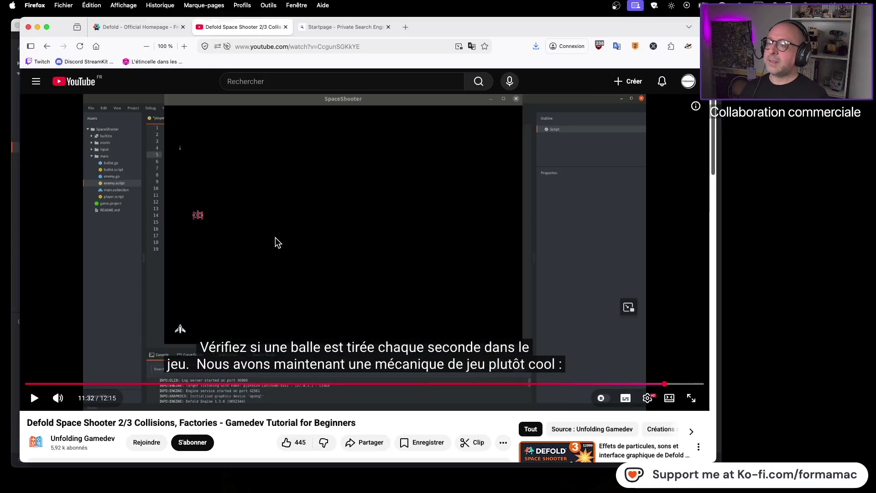
# Seek the tutorial back to 11:26 and resume playback.
pyautogui.click(659, 385)
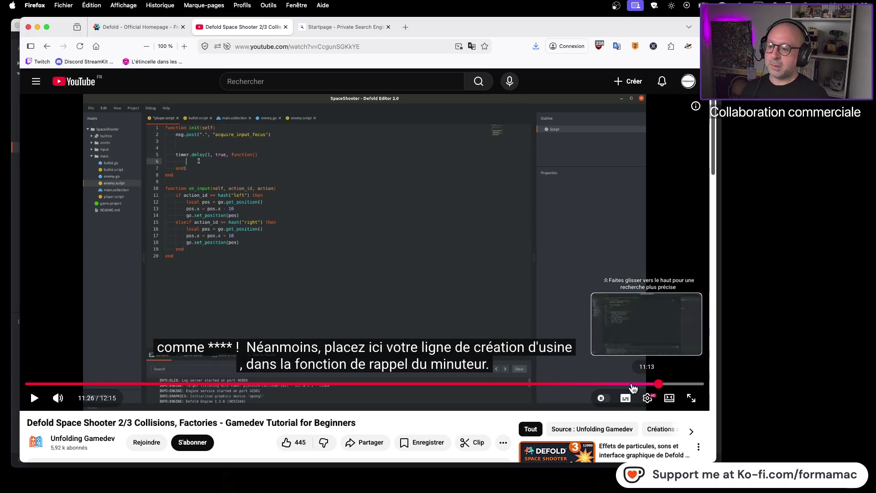
pyautogui.click(35, 397)
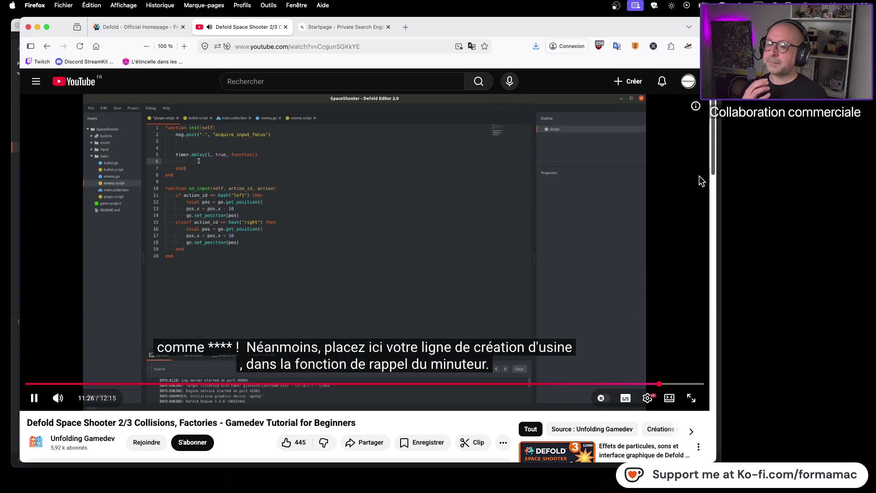
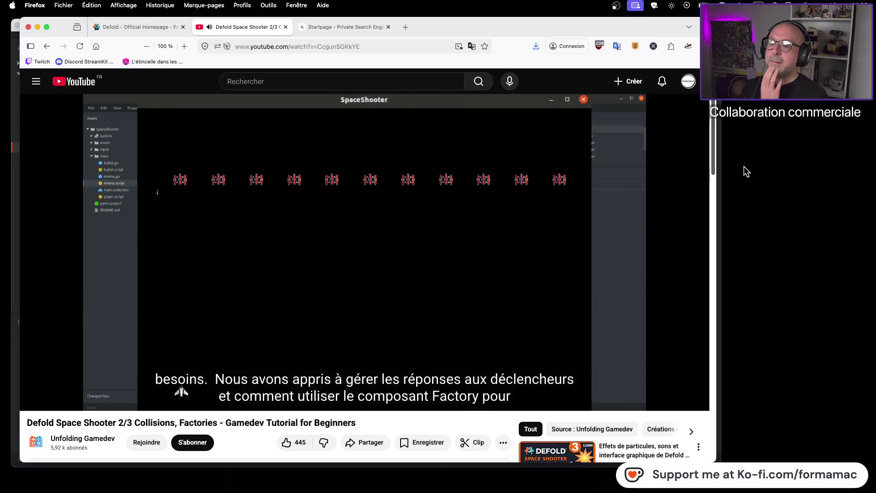
# Pause the Defold Space Shooter tutorial at 11:50 and switch back to the Defold editor.
pyautogui.click(614, 169)
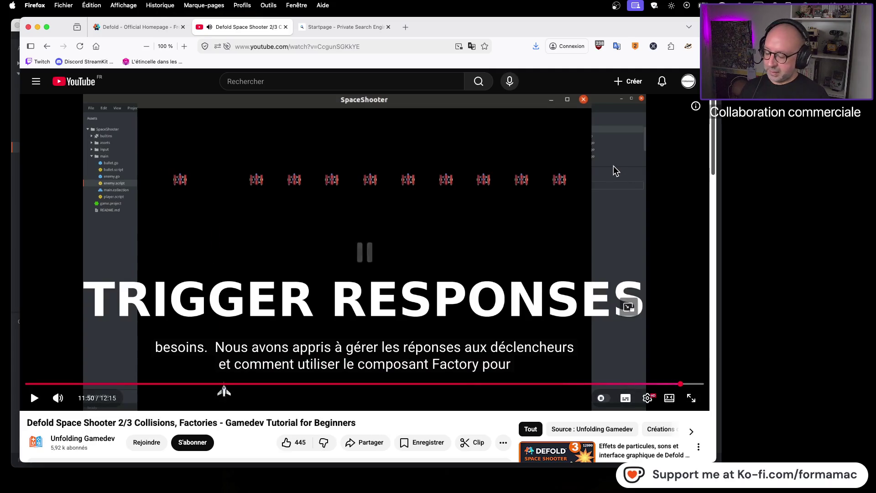
pyautogui.press('super+Tab')
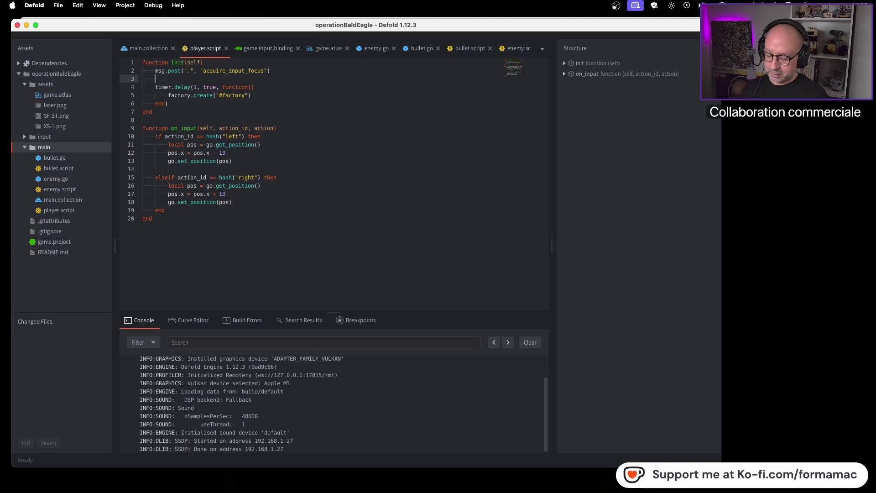
pyautogui.press('super+b')
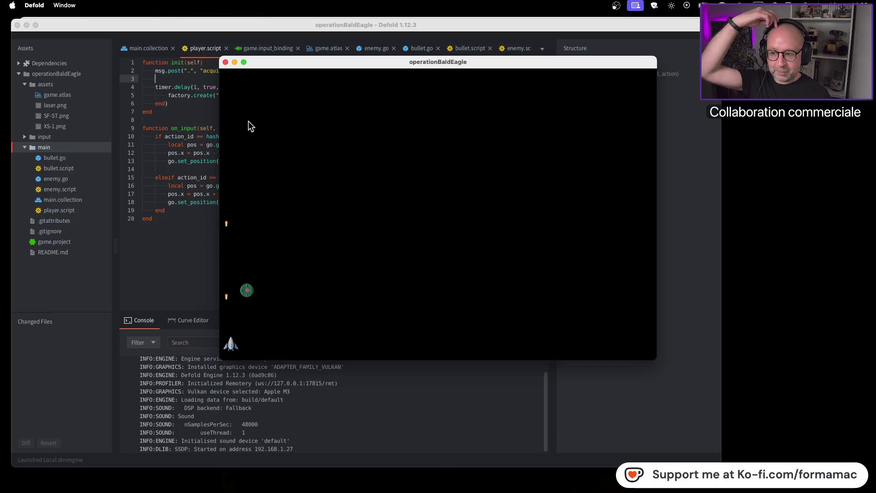
pyautogui.click(226, 63)
pyautogui.press('super+Tab')
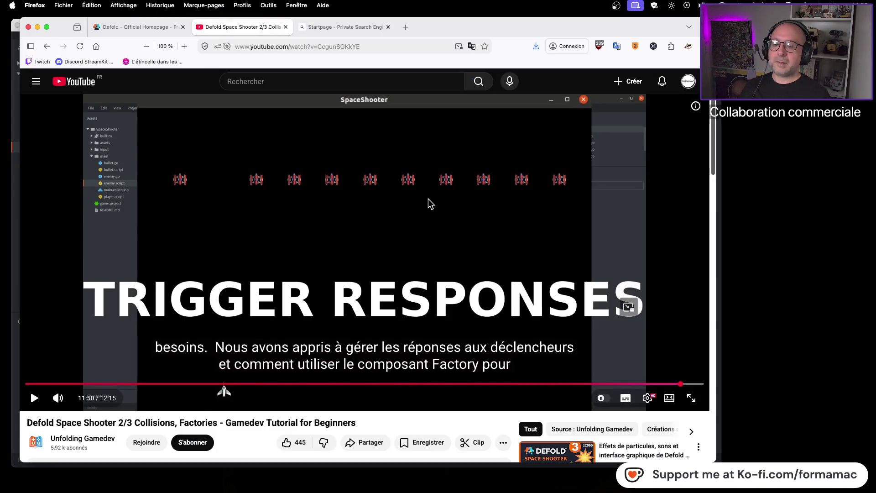
pyautogui.press('super+Tab')
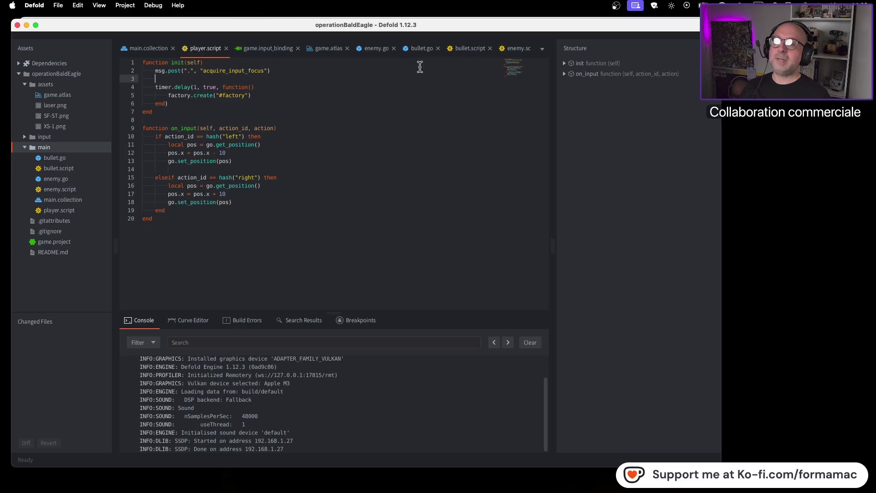
# Open main.collection and activate the Move tool with nothing selected.
pyautogui.click(541, 49)
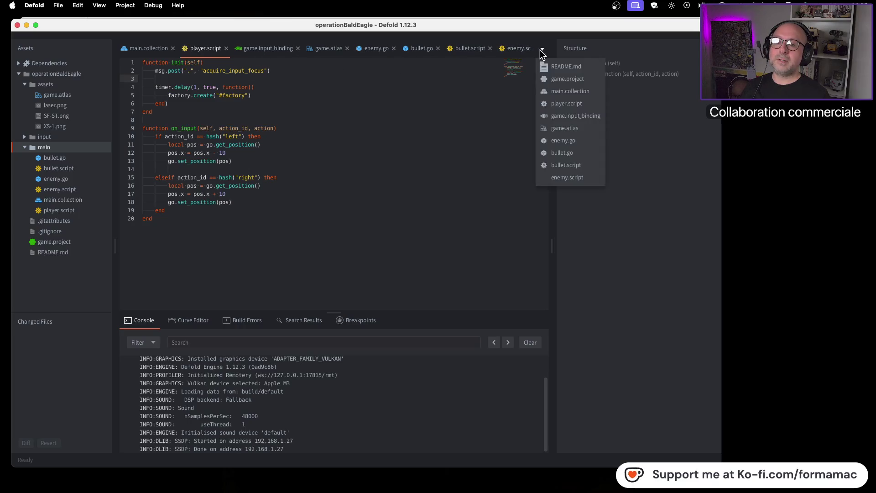
pyautogui.click(581, 91)
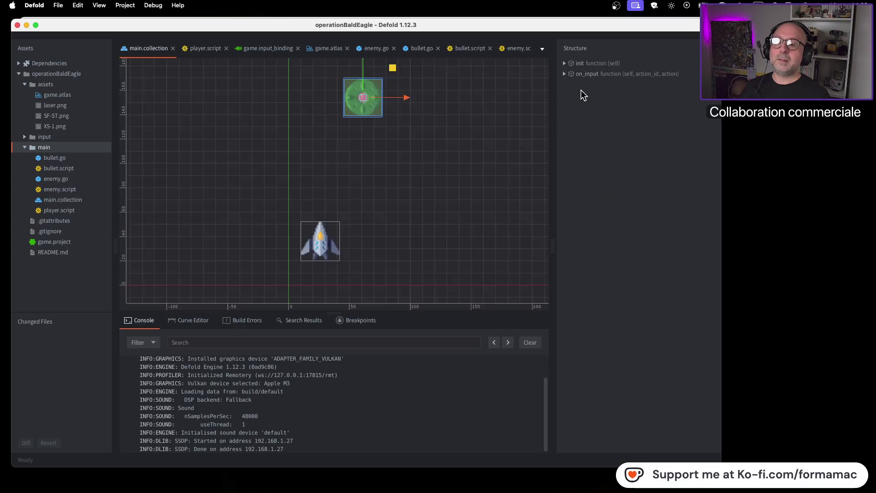
pyautogui.scroll(-5, 467, 146)
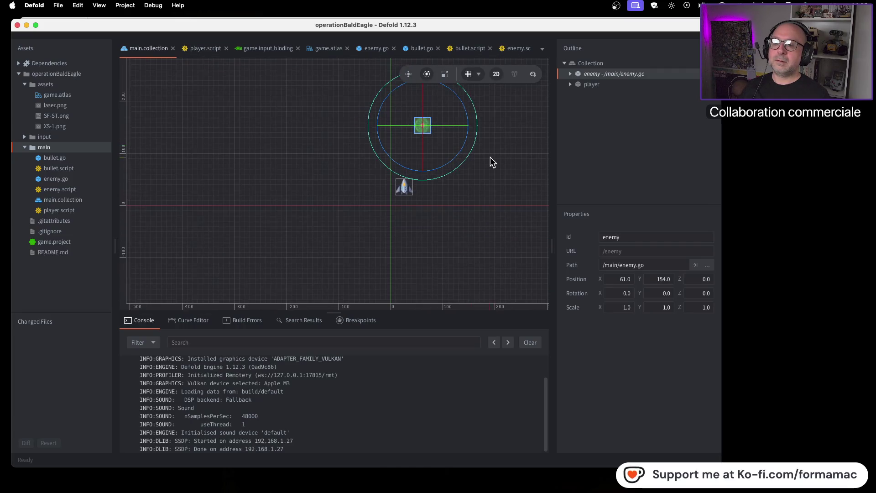
pyautogui.scroll(4, 447, 199)
pyautogui.click(408, 74)
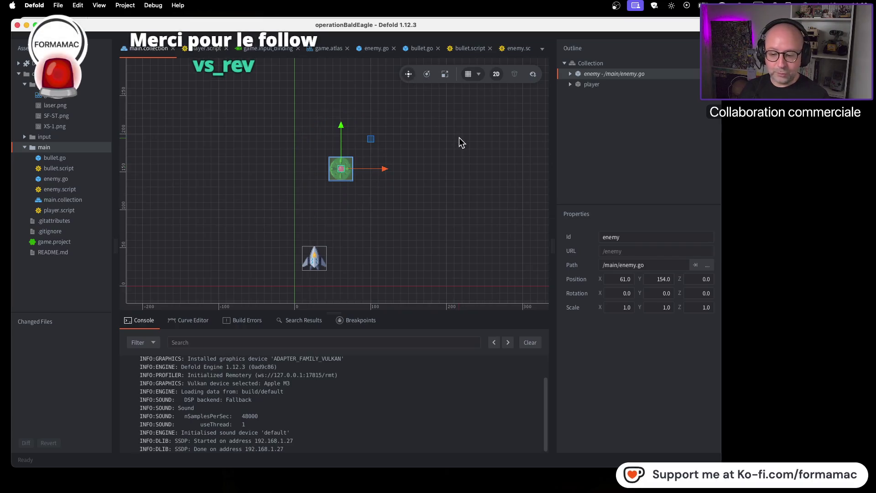
pyautogui.click(374, 188)
# Duplicate the enemy three times, placing the copies at X 104, 146 and 188.
pyautogui.click(341, 173)
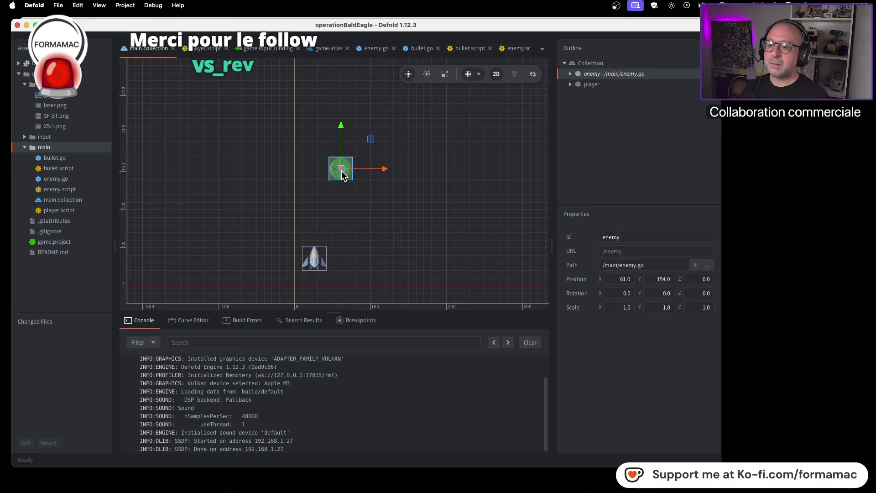
pyautogui.press('super+d')
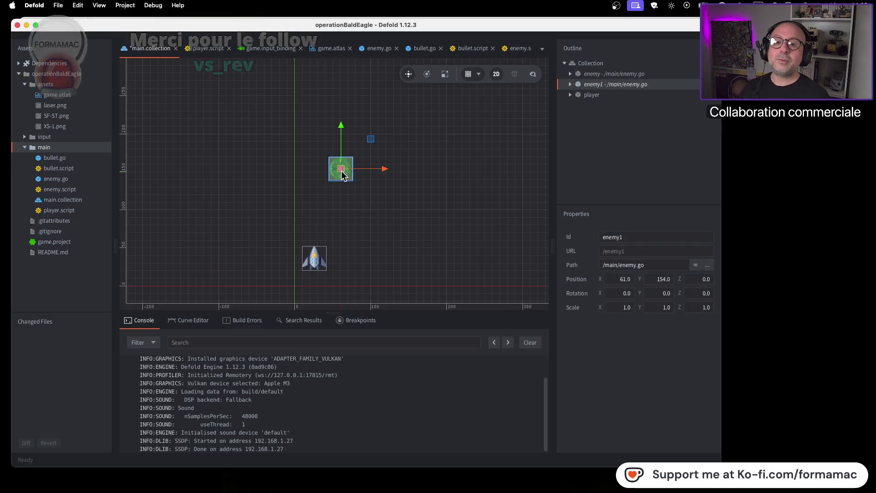
pyautogui.moveTo(384, 171); pyautogui.dragTo(417, 173)
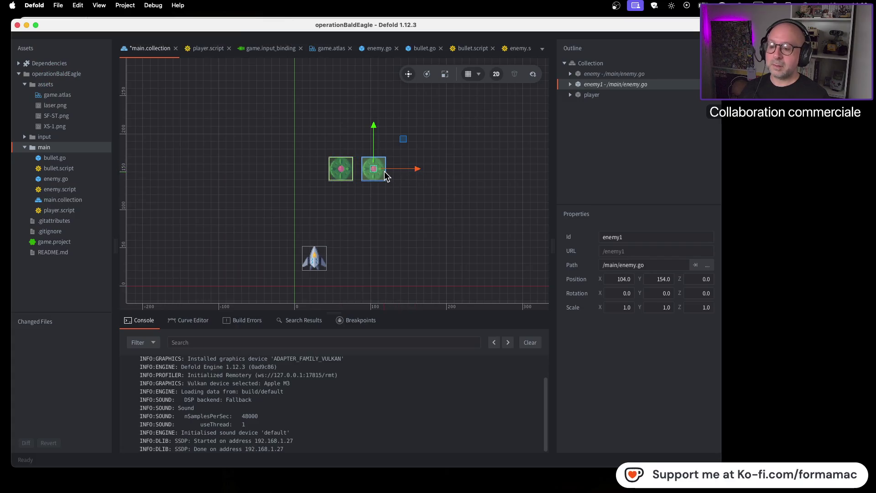
pyautogui.press('super+v')
pyautogui.moveTo(384, 170); pyautogui.dragTo(450, 172)
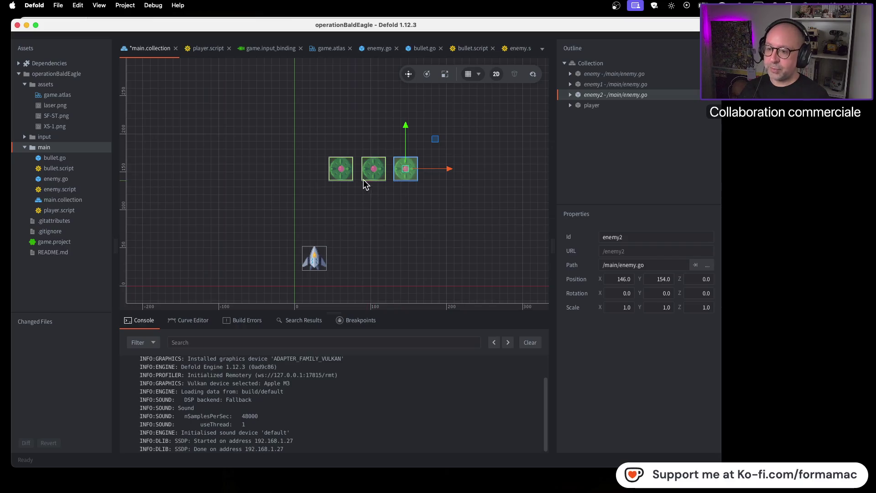
pyautogui.press('super+v')
pyautogui.moveTo(384, 170); pyautogui.dragTo(482, 172)
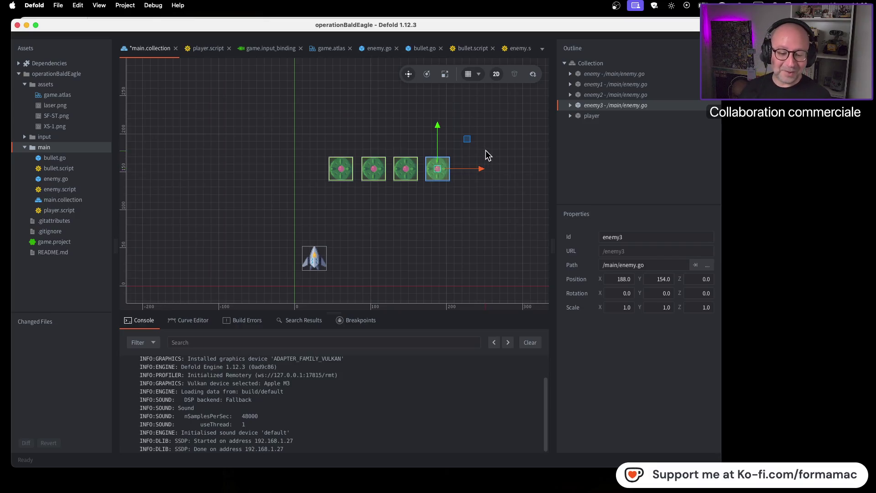
# Save main.collection and run the game to test the enemy row.
pyautogui.click(487, 215)
pyautogui.press('super+s')
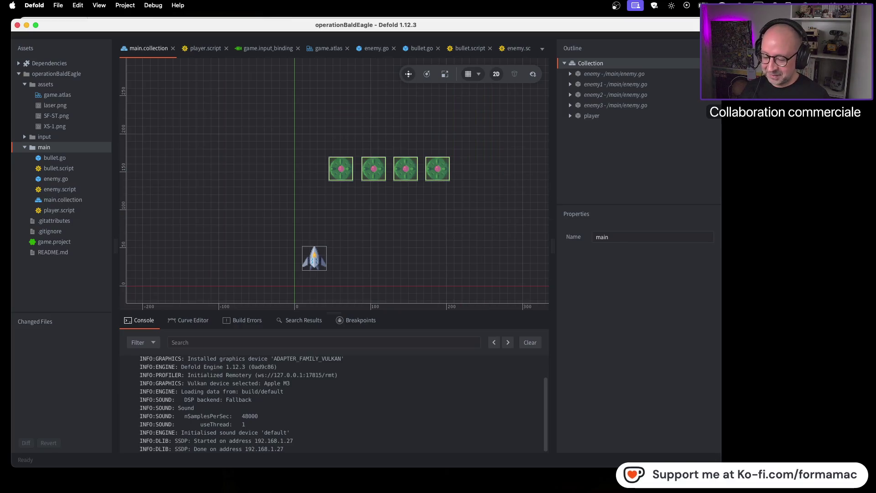
pyautogui.press('super+b')
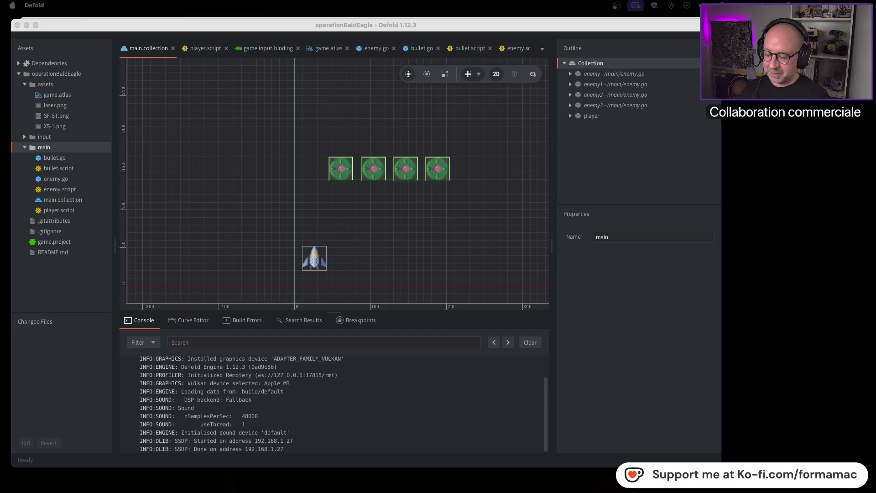